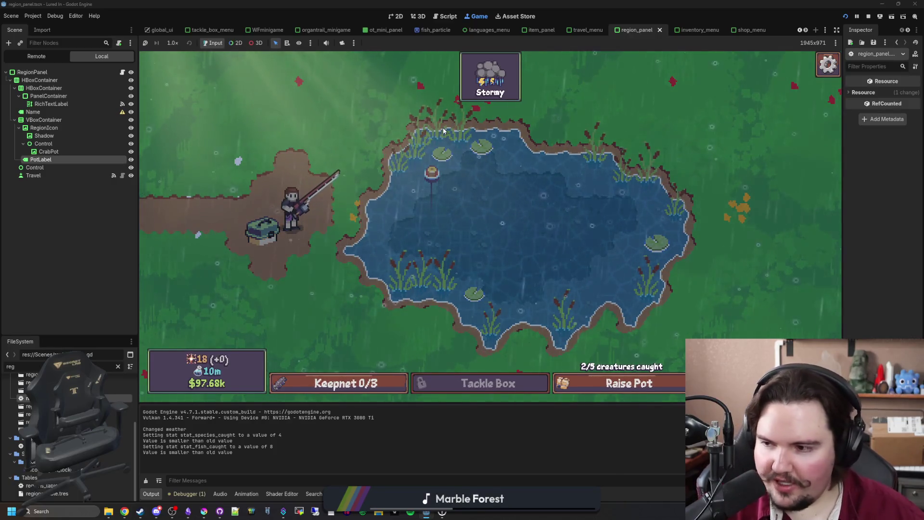
Step: Go back indoors and unlock the Pot Sensors ascension in the skill tree
key("Escape")
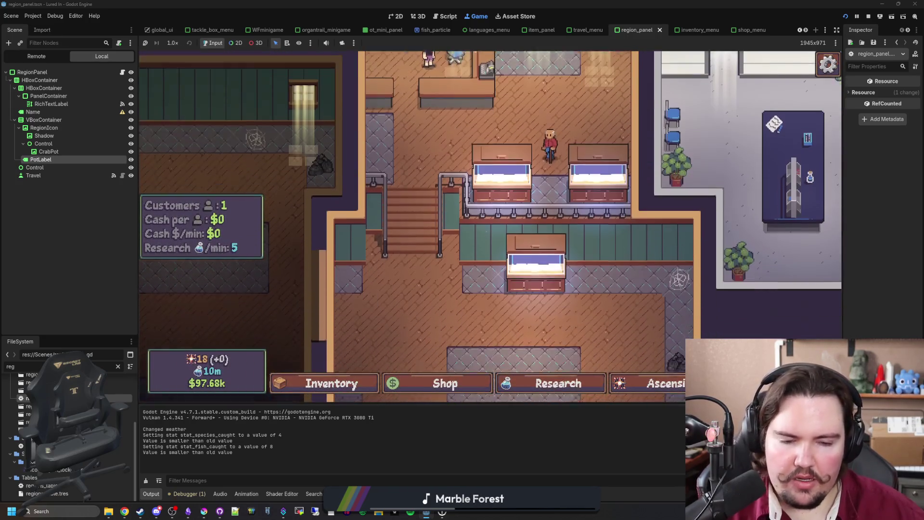
left_click(648, 383)
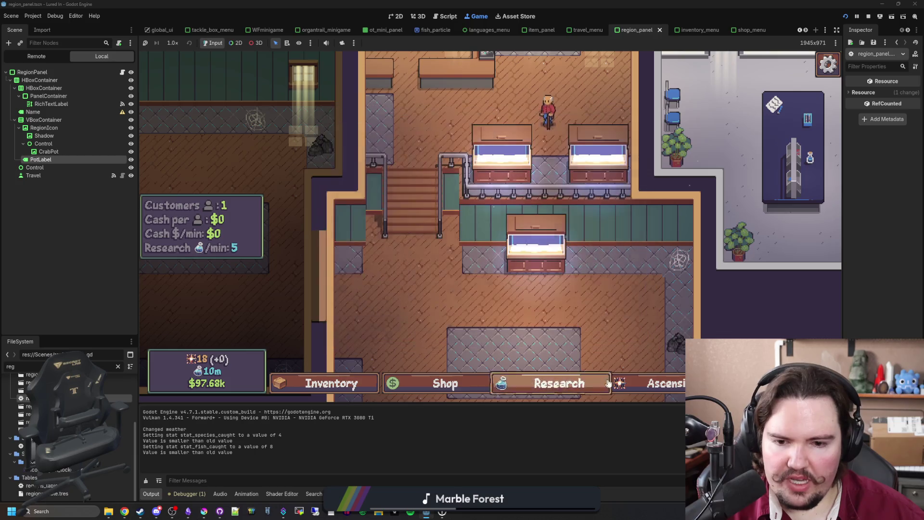
left_click(647, 382)
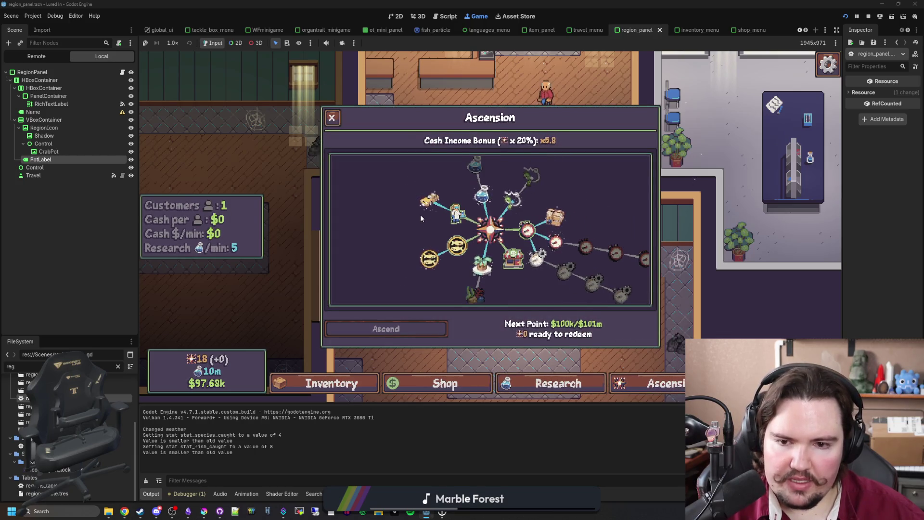
left_click(426, 260)
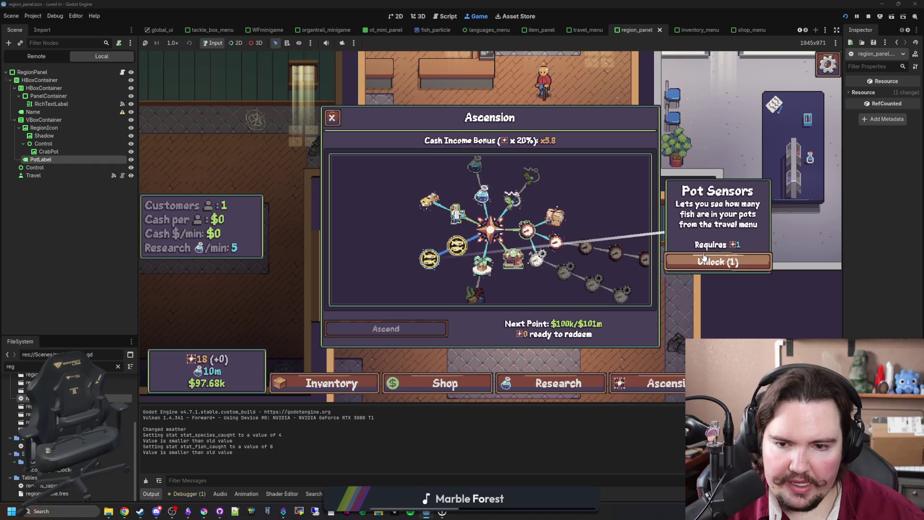
left_click(717, 261)
Step: Check the Pond's 0/5 pot count in Travel, then switch to region_panel.gd
left_click(756, 336)
key("t")
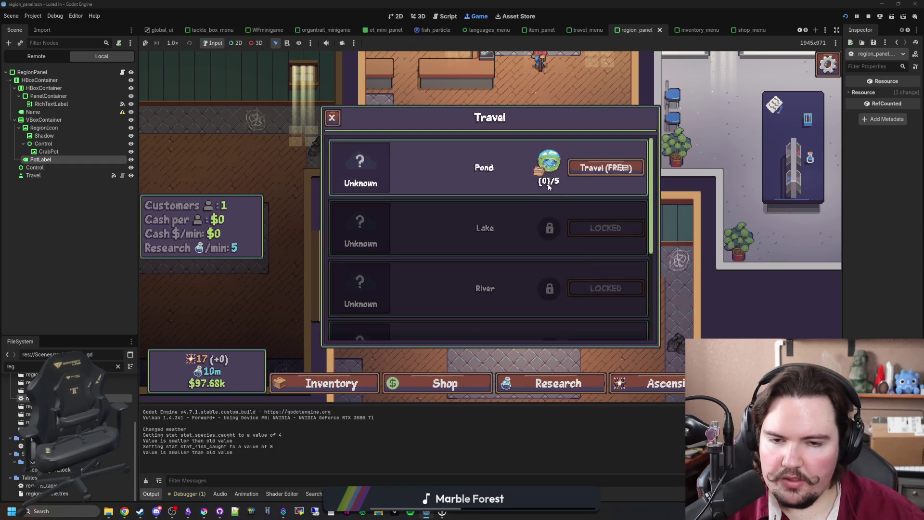
left_click(122, 71)
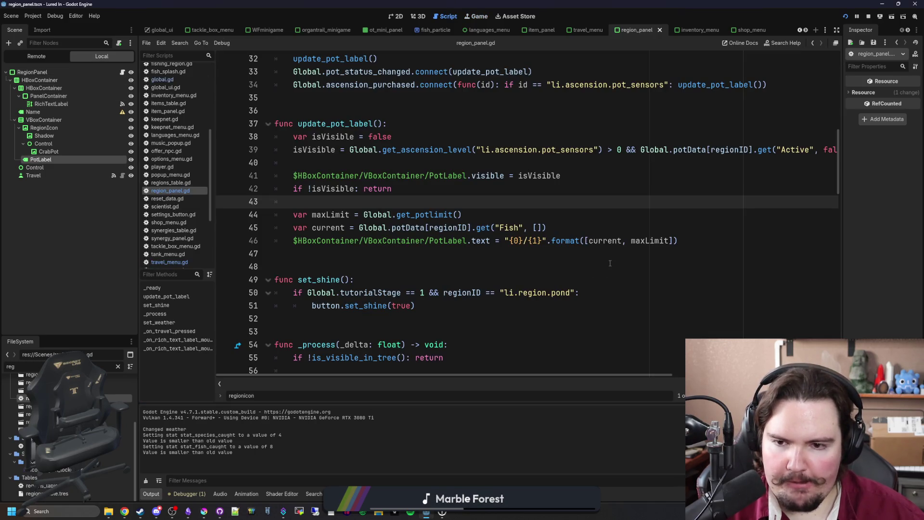
Step: Append .size() to the Fish list count on line 45 and save the script
scroll(610, 263, "up", 1)
left_click(570, 265)
type(".size(")
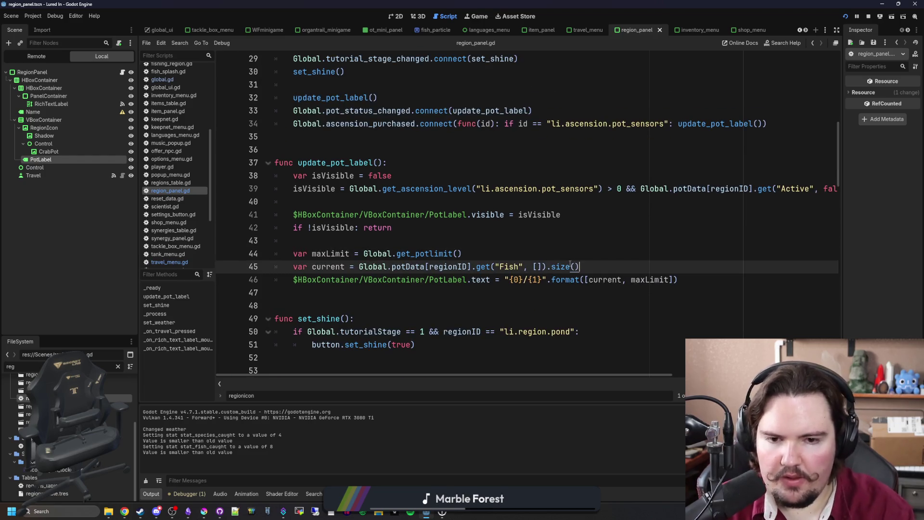
left_click(573, 251)
key("ctrl+s")
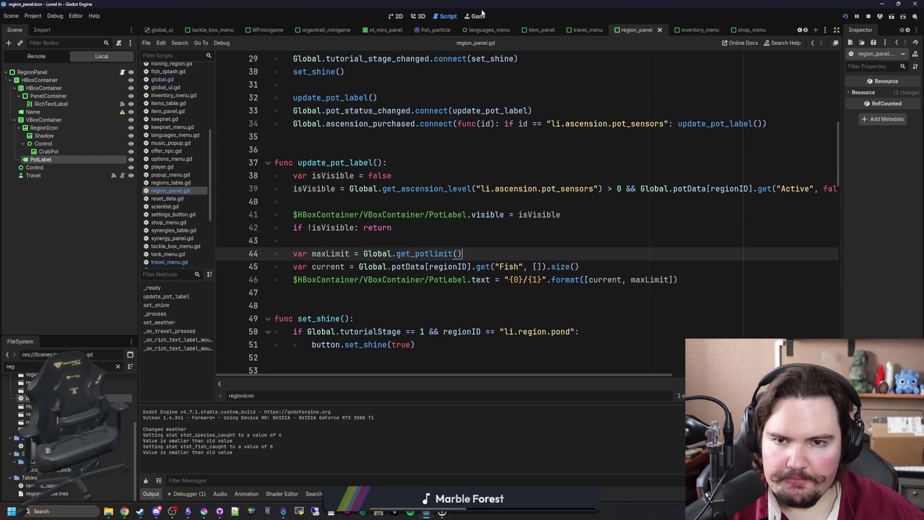
Step: In the running game, try the Travel list, pause menu and secret command menu
left_click(480, 17)
key("t")
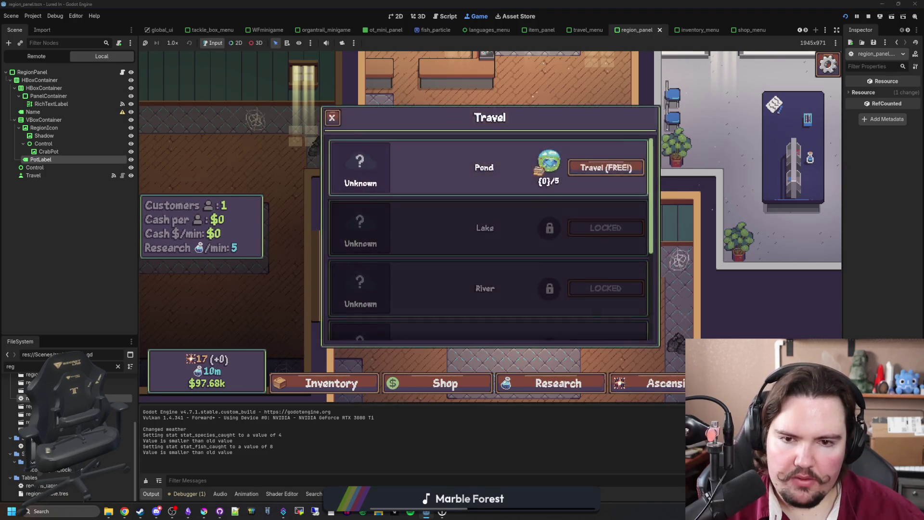
key("Escape")
key("Escape")
Step: Reopen Travel and show the debugger's 7 pot_status_changed argument-count errors
key("Escape")
key("t")
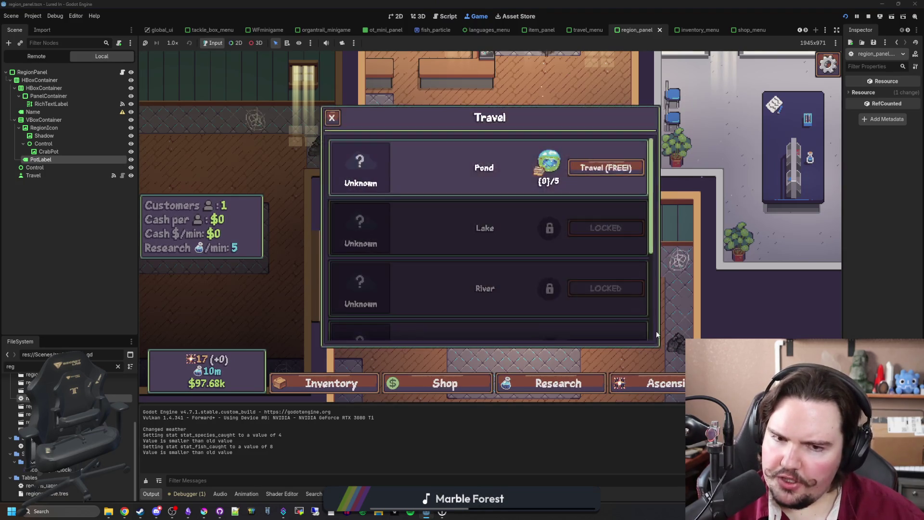
key("Escape")
key("grave")
type("path")
key("Return")
key("Escape")
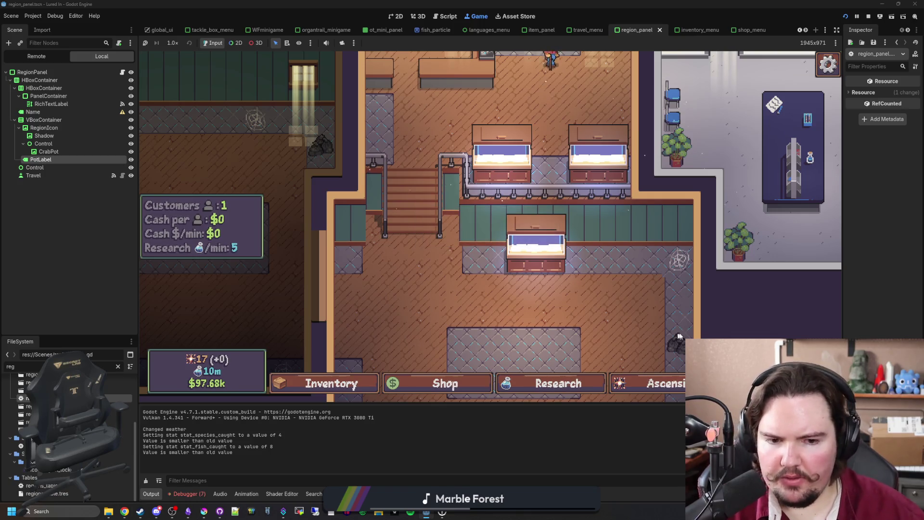
key("t")
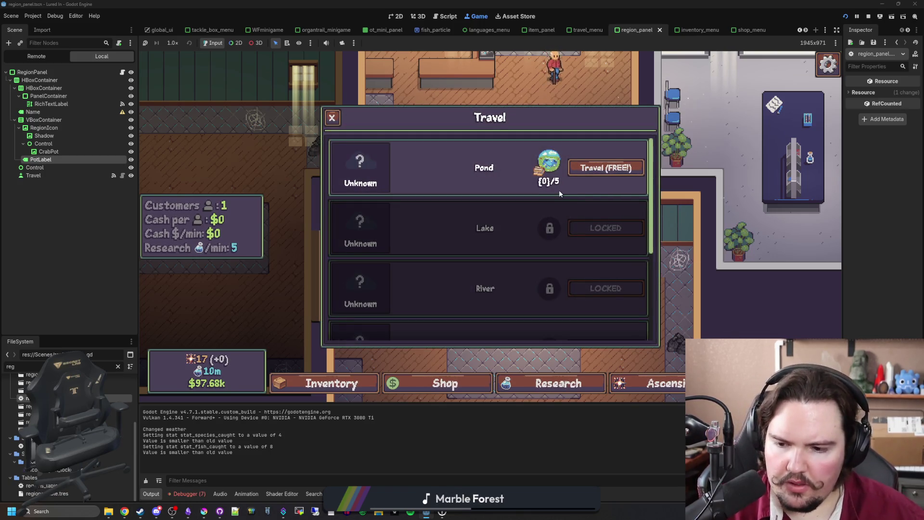
left_click(187, 494)
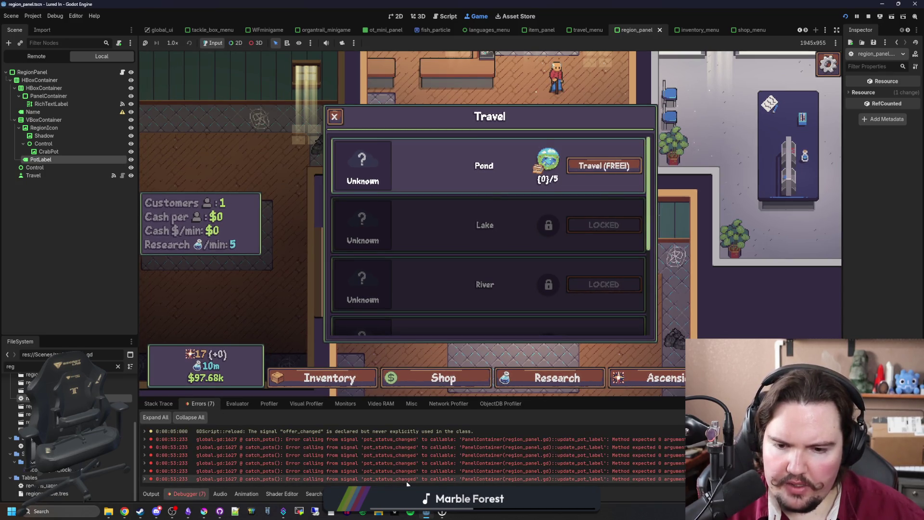
mouse_move(407, 482)
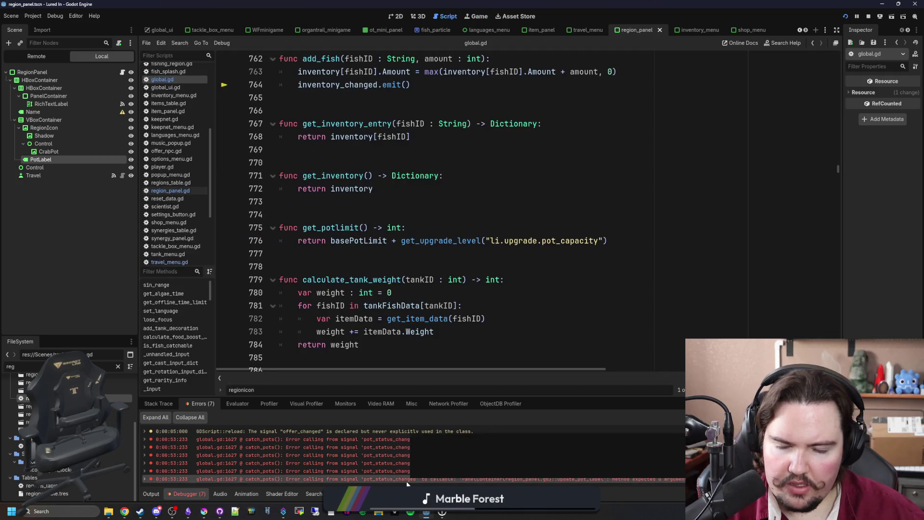
Step: Inspect the error source at global.gd line 1627, return to region_panel.gd, and stop the game
left_click(407, 480)
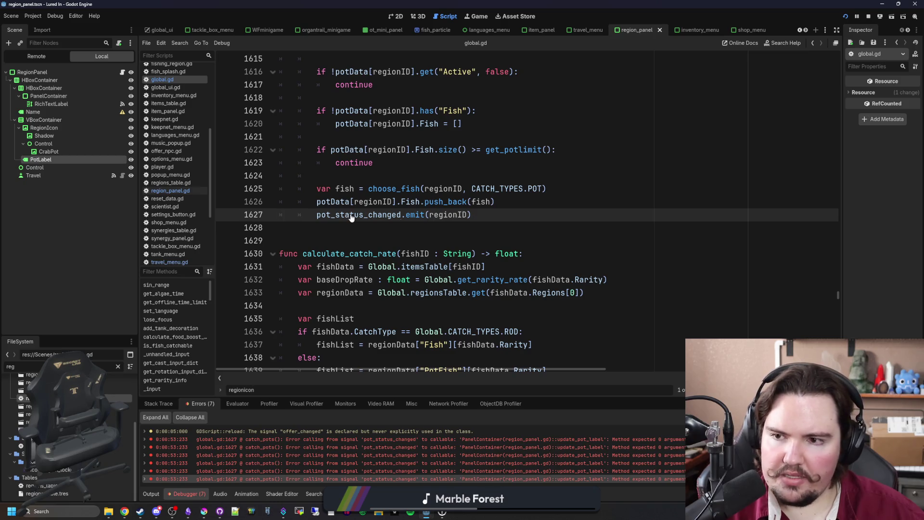
left_click(169, 191)
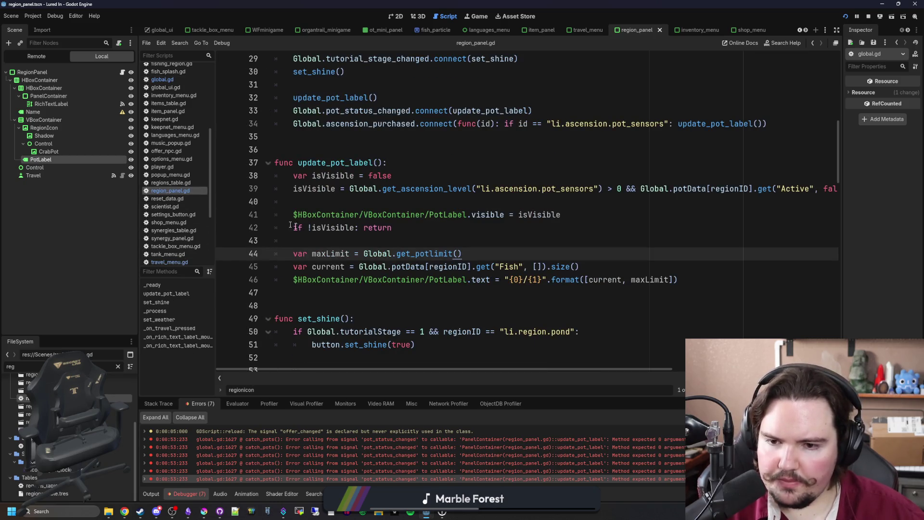
left_click(867, 17)
Step: Wrap line 33 in func(checkID) so update_pot_label() runs only when checkID == regionID, then save
scroll(467, 184, "up", 3)
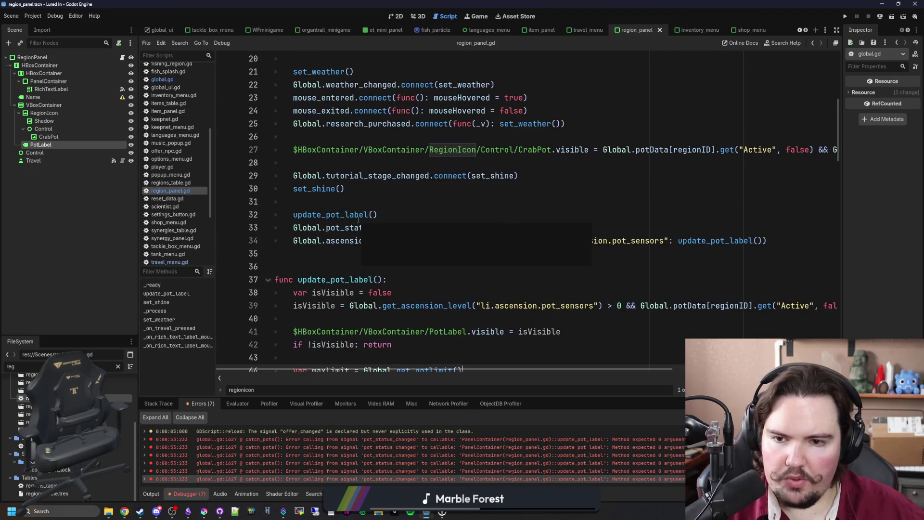
left_click(467, 183)
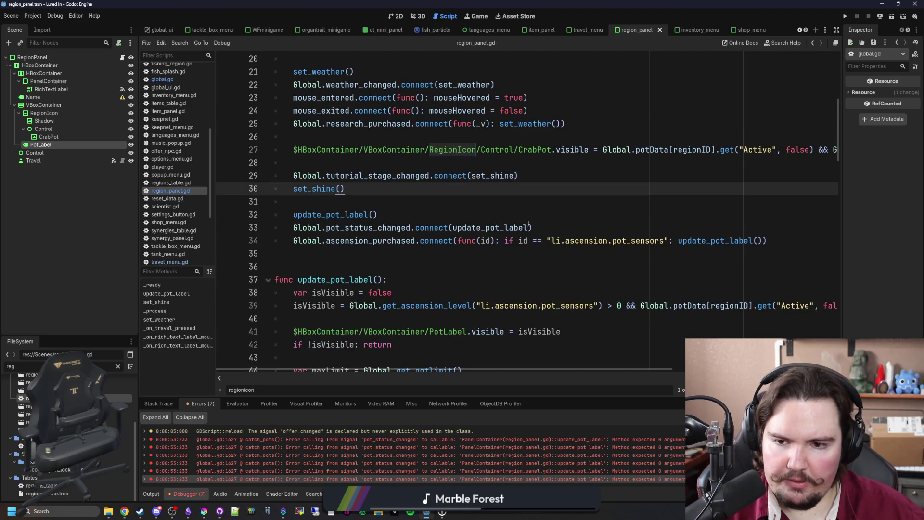
left_click(453, 226)
type("func(checkID)")
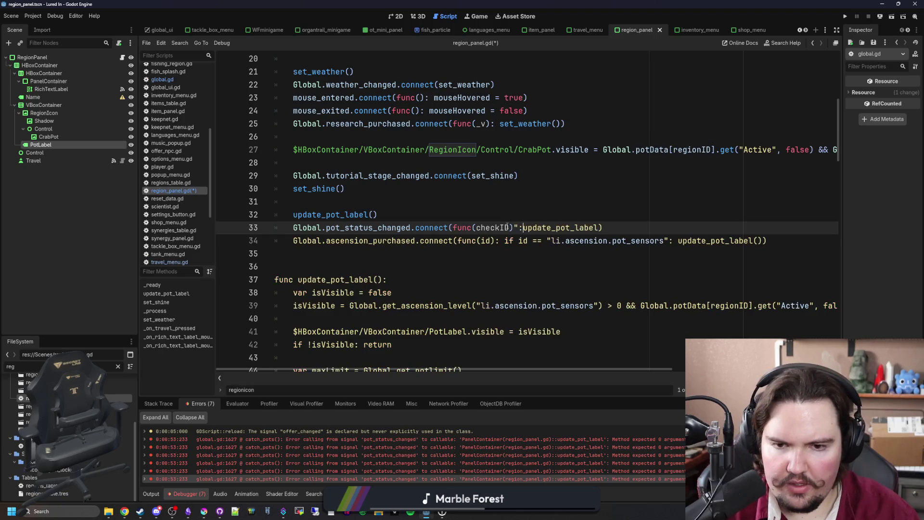
type(": if checkID == regionID:")
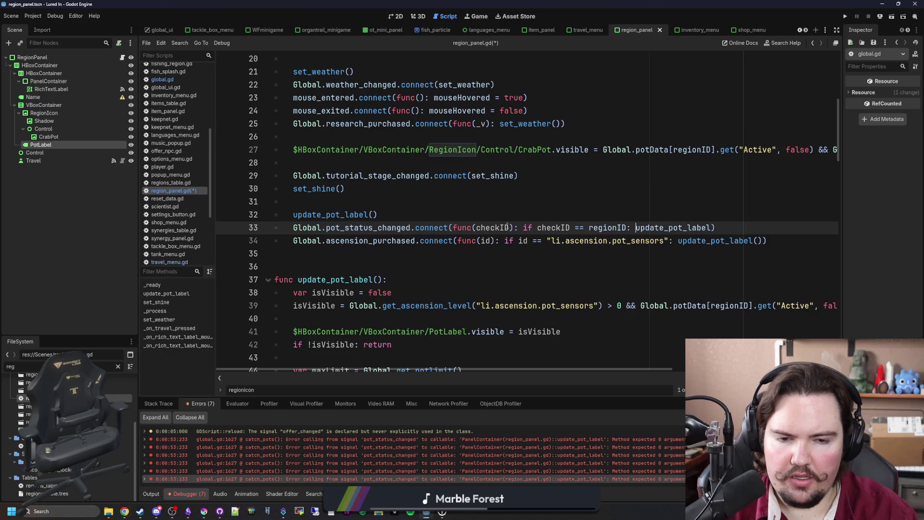
left_click(715, 228)
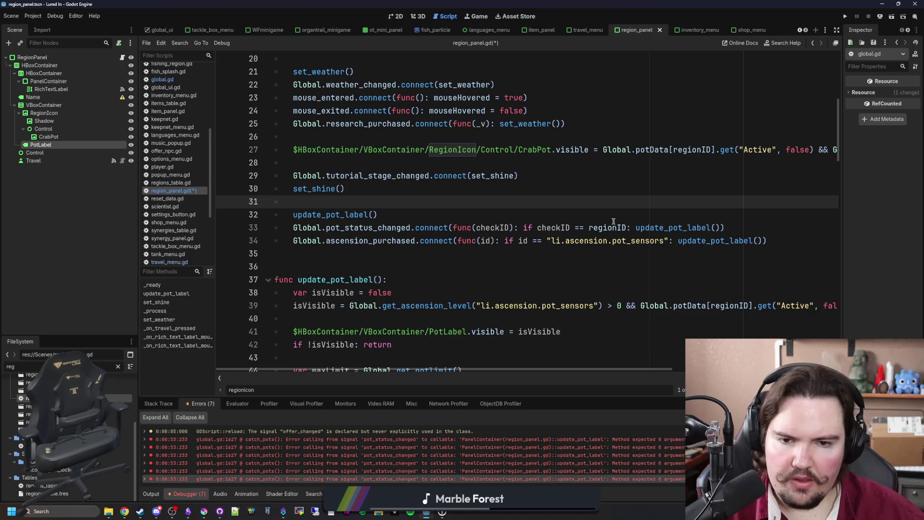
left_click(568, 185)
key("ctrl+s")
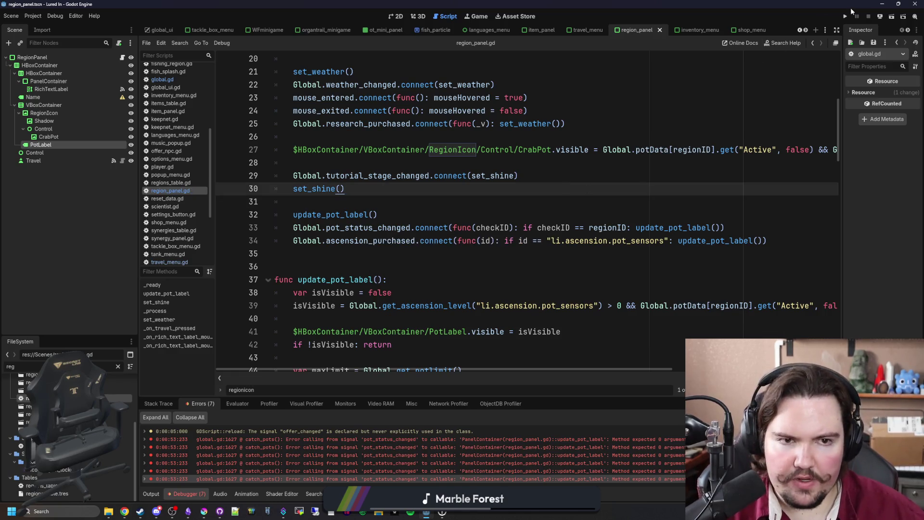
Step: Run the project, start from the title screen, and dismiss the welcome back message
left_click(849, 16)
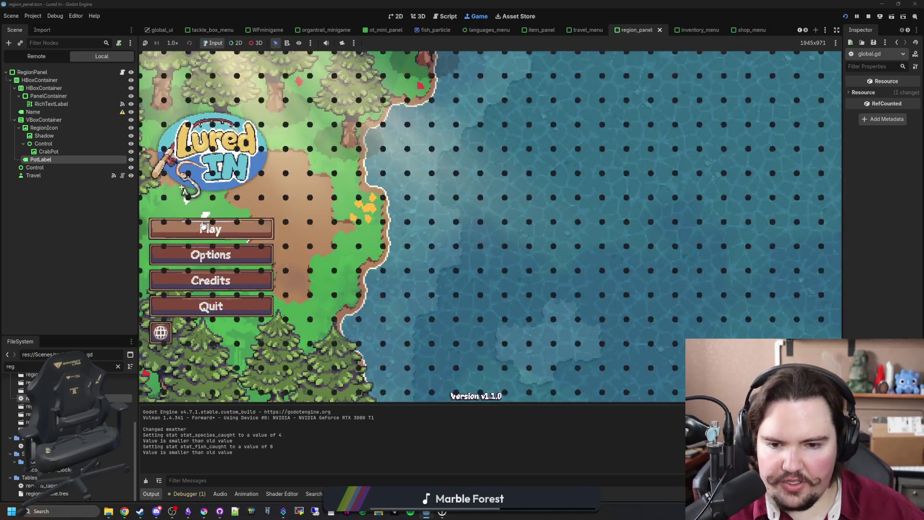
left_click(203, 225)
left_click(548, 269)
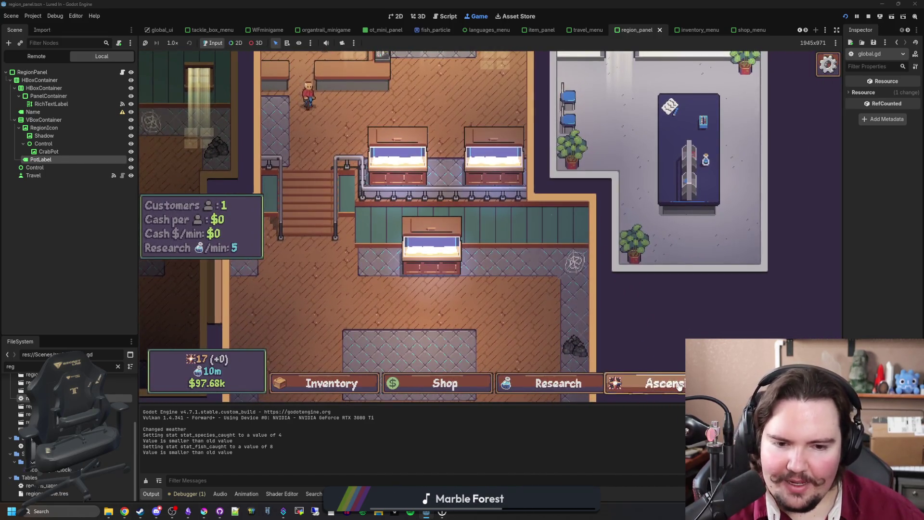
Step: Enter the portal command and confirm Travel now shows the Pond at 4/5 pots
left_click(770, 383)
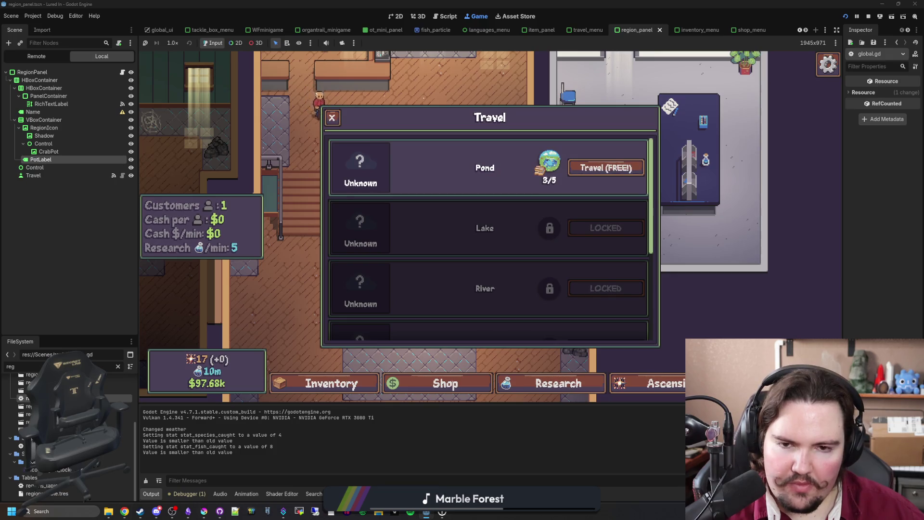
key("grave")
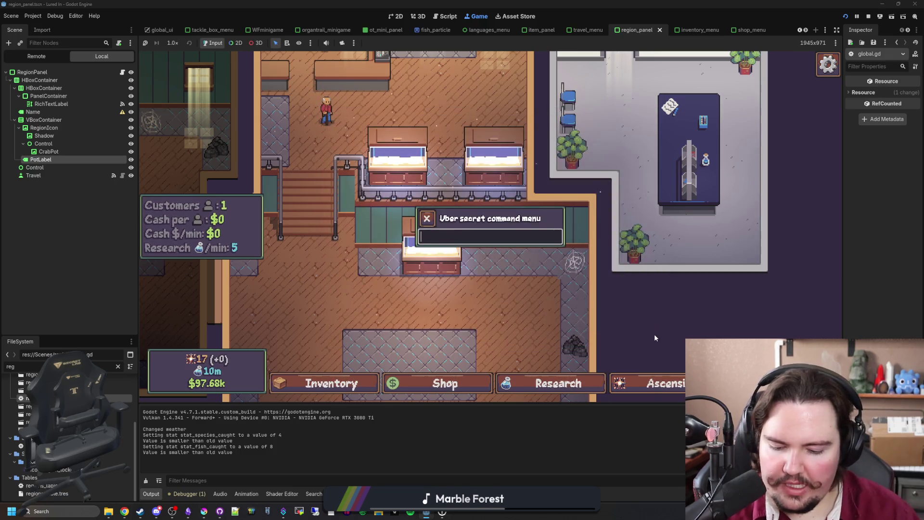
type("portal")
key("Return")
left_click(770, 383)
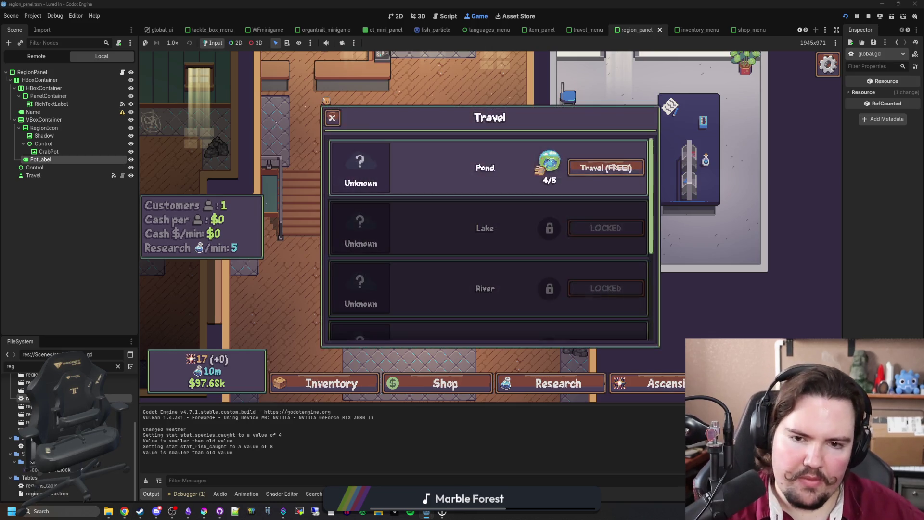
key("Escape")
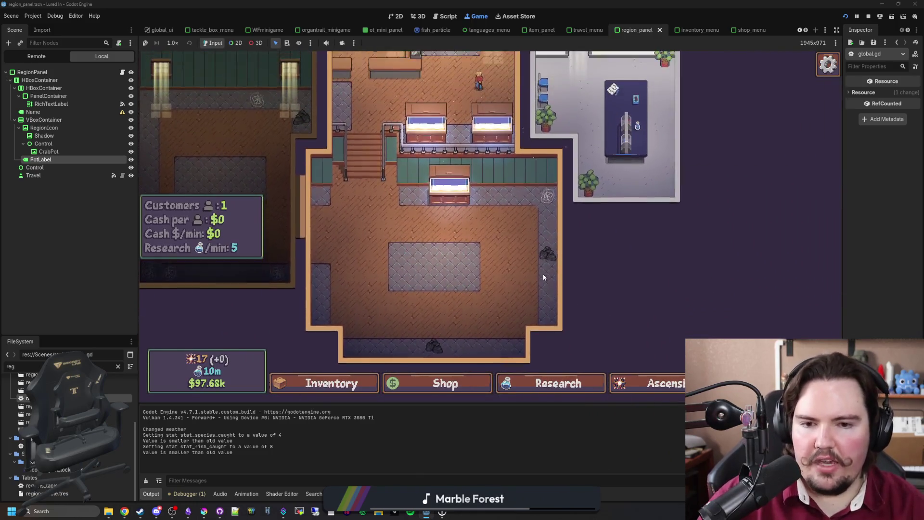
Step: Edit, move and remove decorations such as the crab pot from the shop's spots
left_click(534, 245)
left_click(573, 291)
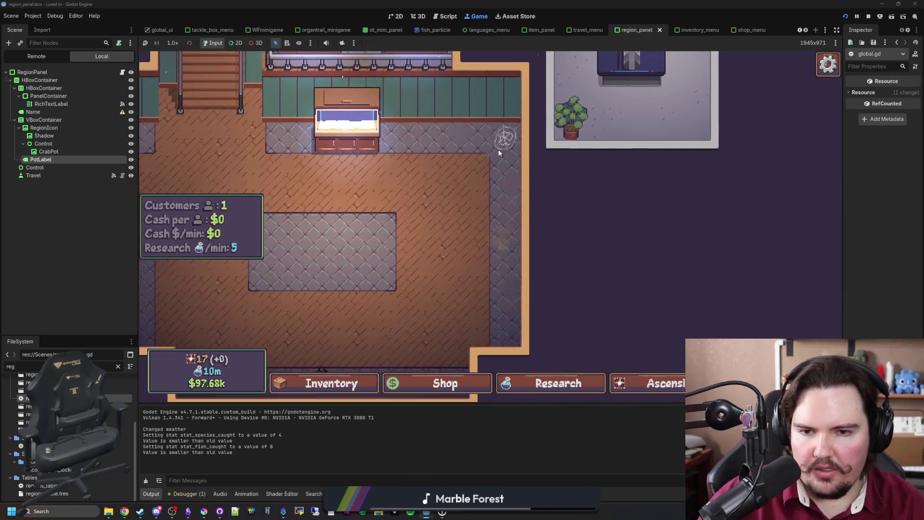
left_click(498, 149)
left_click(577, 258)
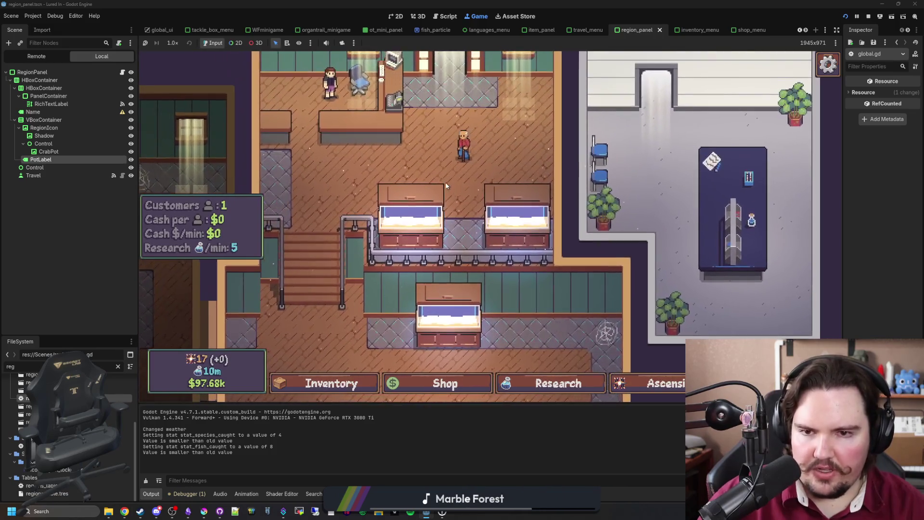
left_click(527, 215)
left_click(613, 281)
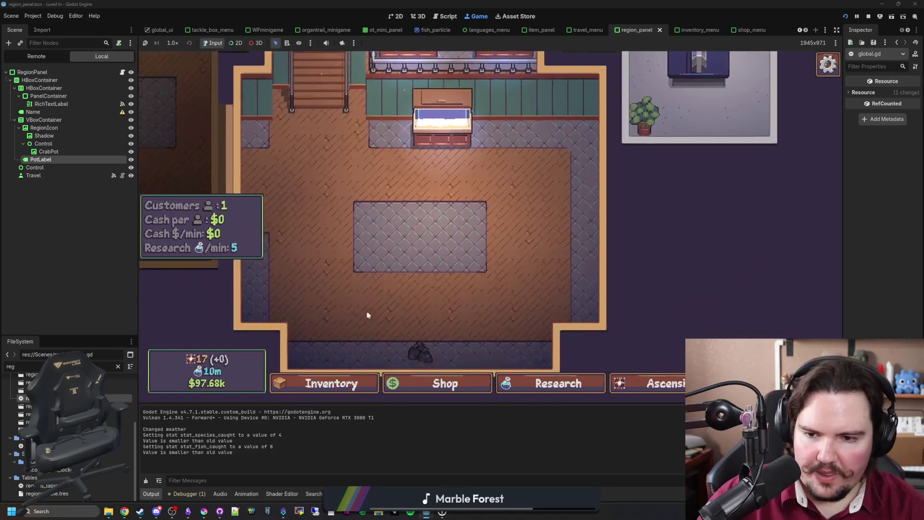
left_click(437, 342)
left_click(583, 293)
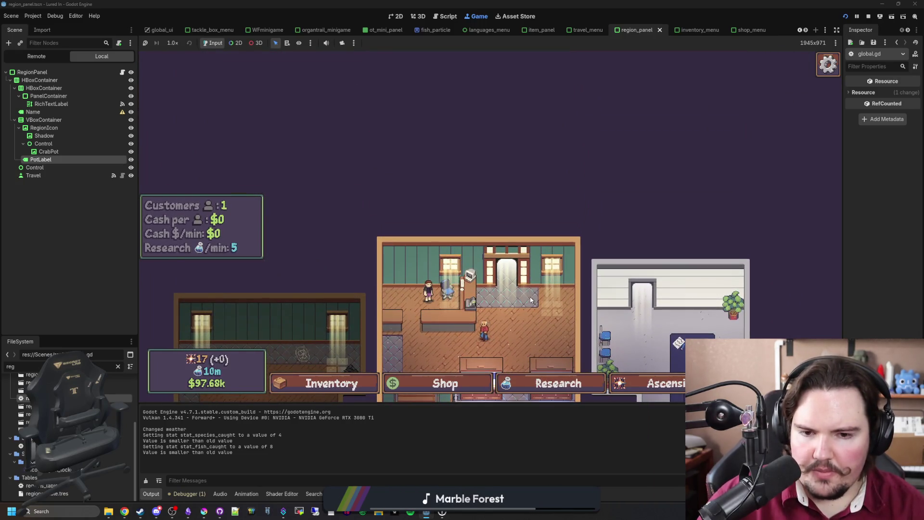
Step: Pan and zoom the camera to take in the whole shop building
scroll(531, 300, "down", 5)
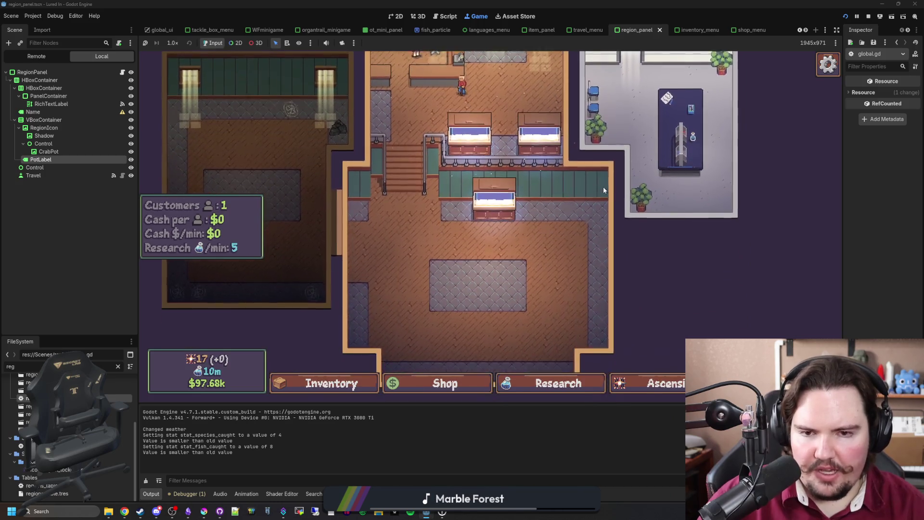
scroll(556, 250, "down", 3)
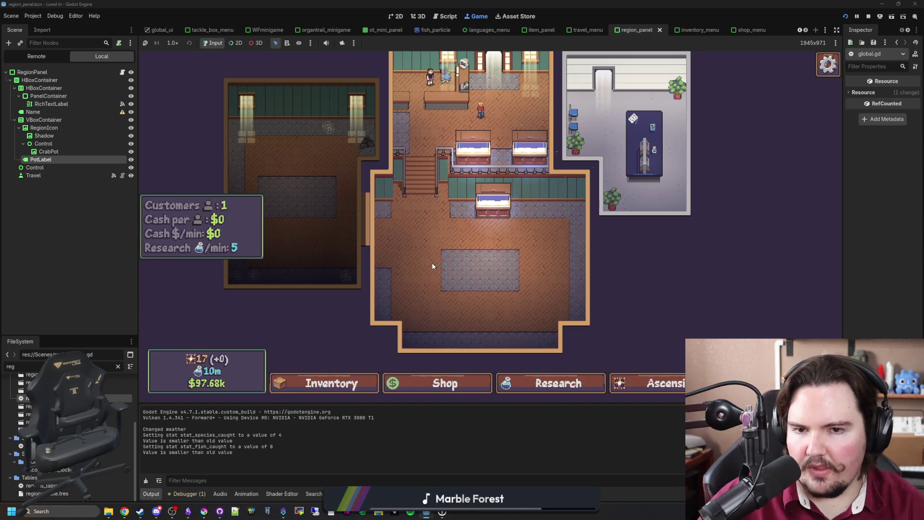
left_click_drag(431, 262, 416, 363)
scroll(413, 177, "up", 5)
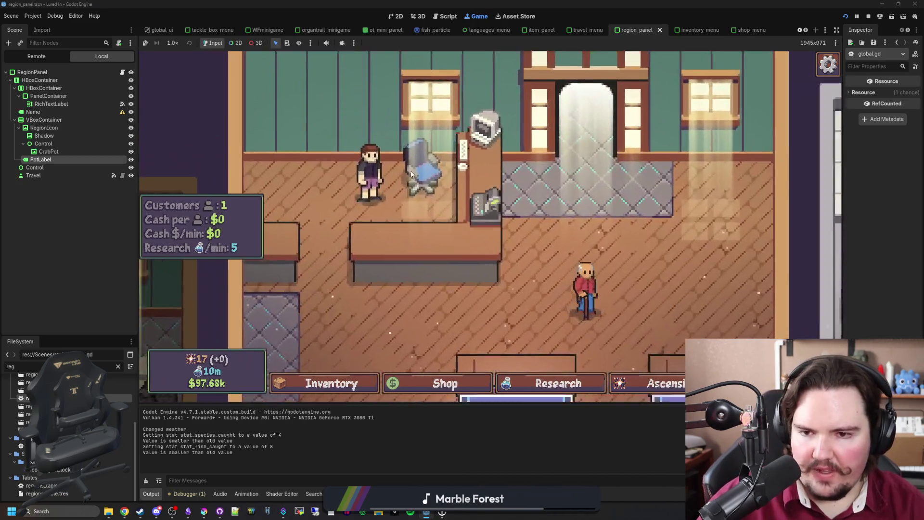
scroll(412, 174, "down", 5)
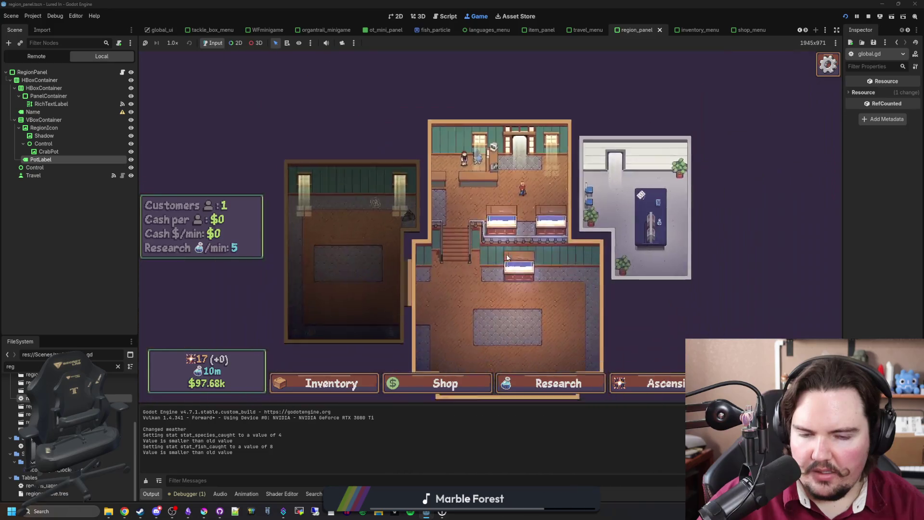
Step: Review the travel destinations, then show the unused offer_changed signal warning under Errors
scroll(506, 255, "up", 3)
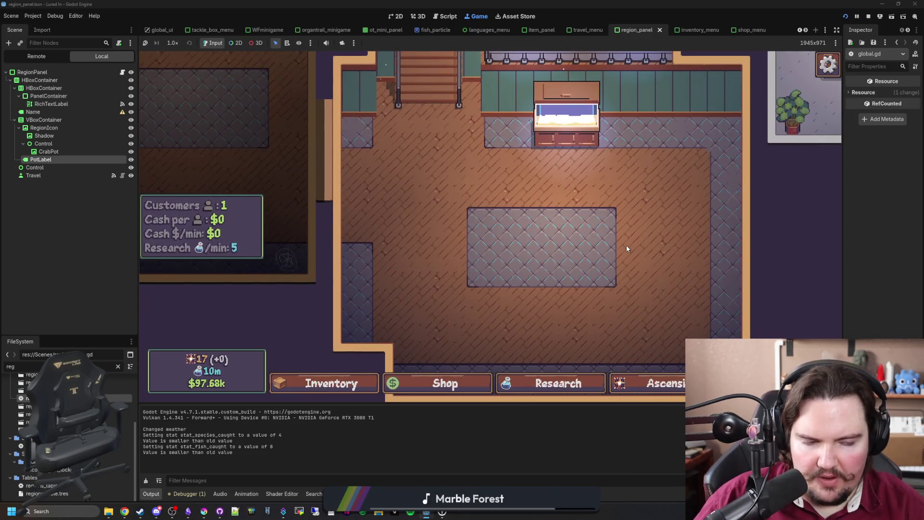
left_click_drag(626, 248, 508, 308)
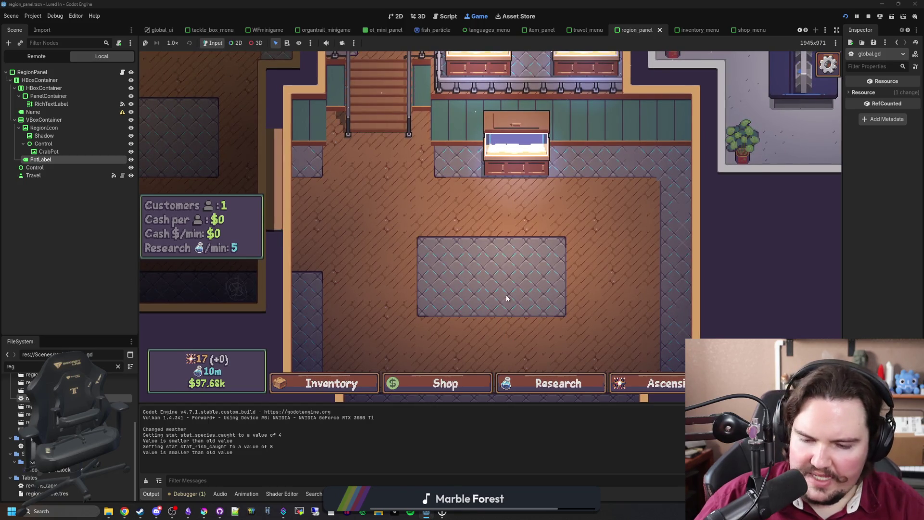
key("t")
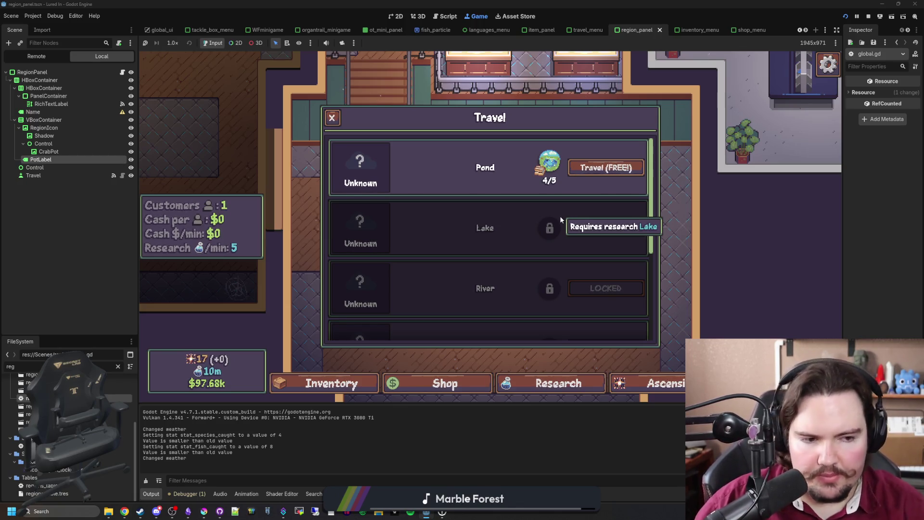
key("Escape")
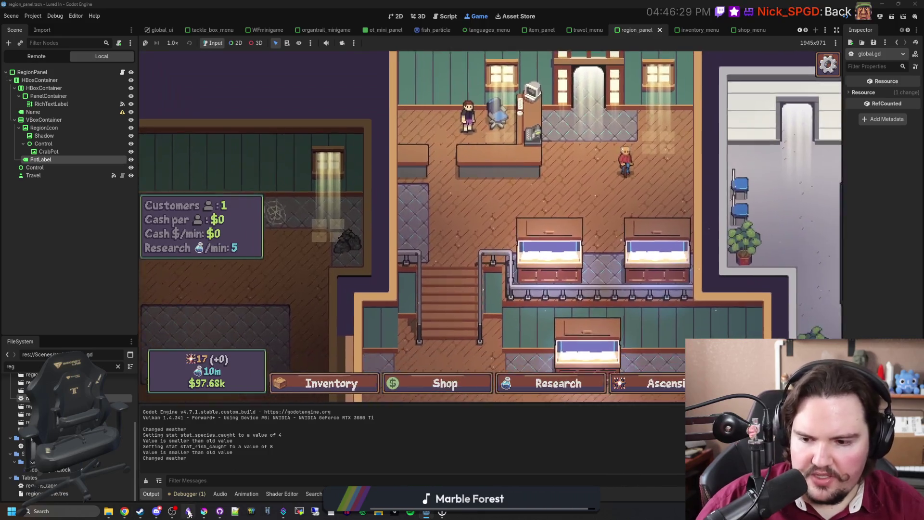
left_click(181, 496)
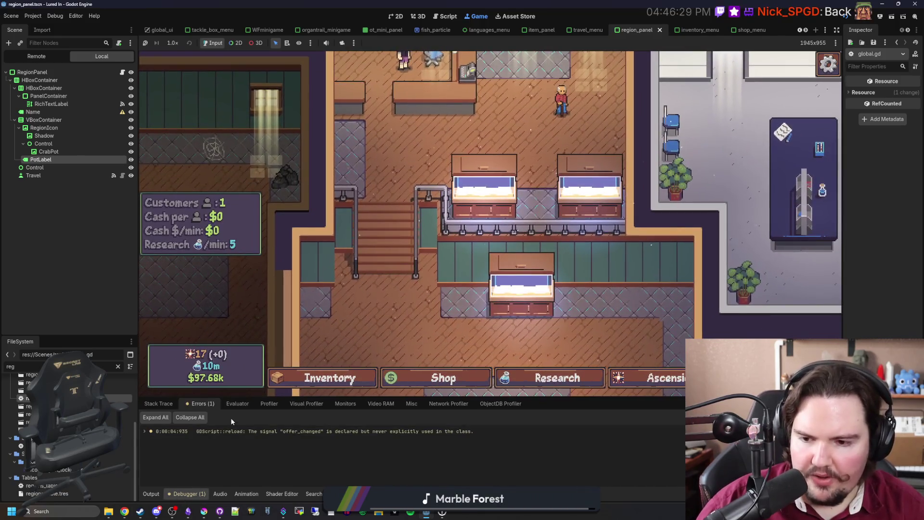
Step: Jump from the offer_changed warning to its declaration on offer_npc.gd line 12
double_click(273, 426)
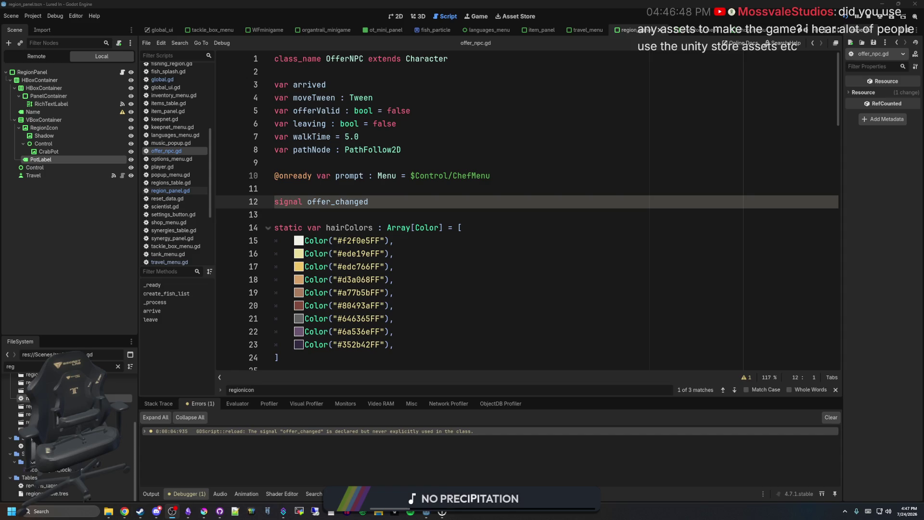
Step: Look over lines 13–14 of offer_npc.gd below the signal declaration
left_click(483, 263)
key("Up")
key("Up")
key("Up")
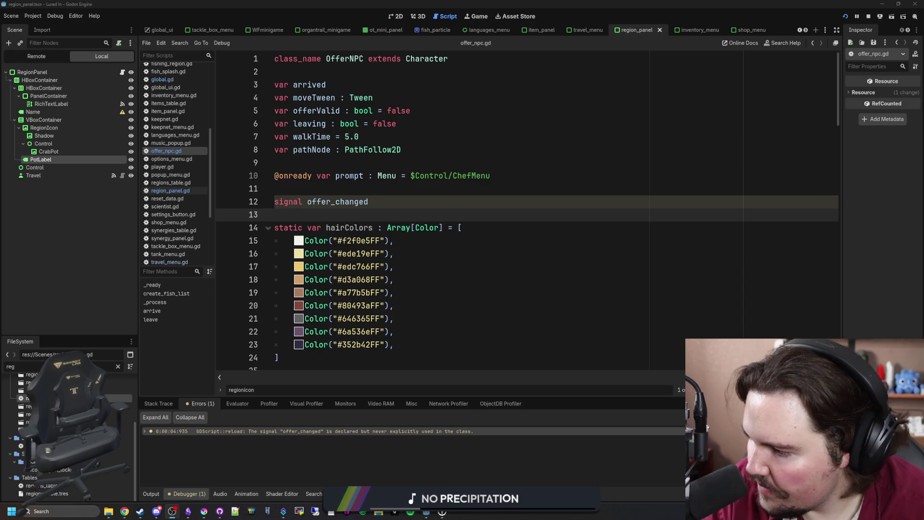
left_click(498, 228)
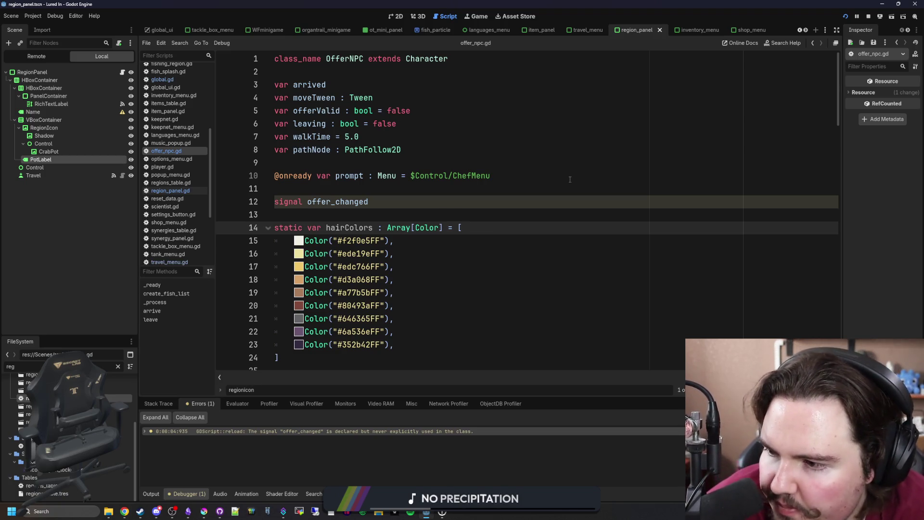
left_click(530, 210)
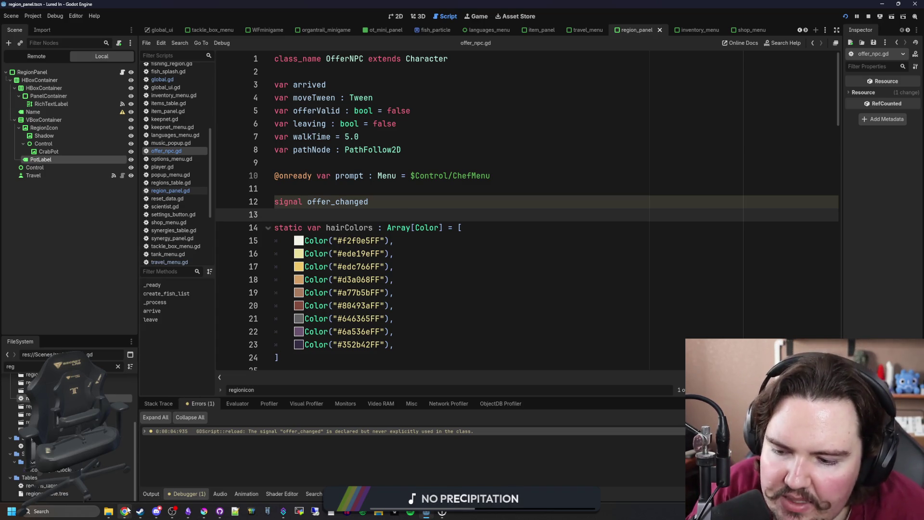
Step: Bring the Chrome window with Starground's Steam page forward and maximize it
mouse_move(127, 510)
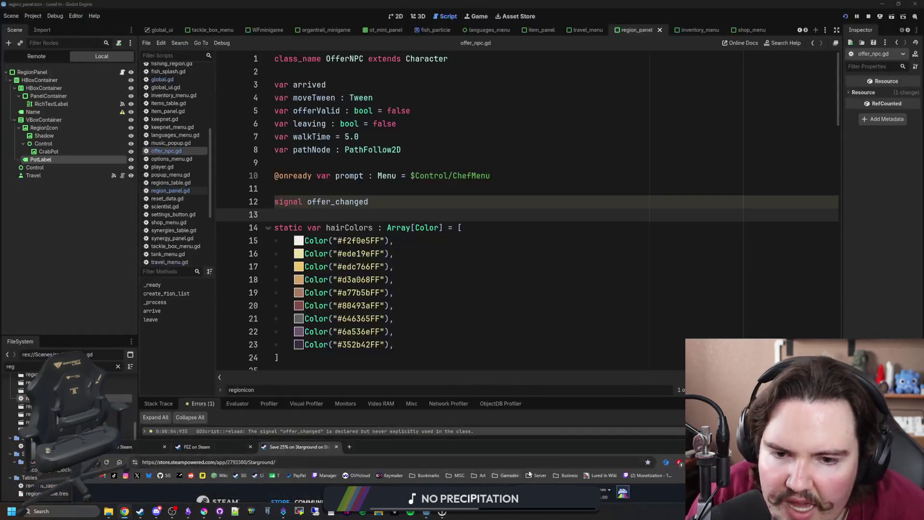
left_click(567, 452)
double_click(541, 216)
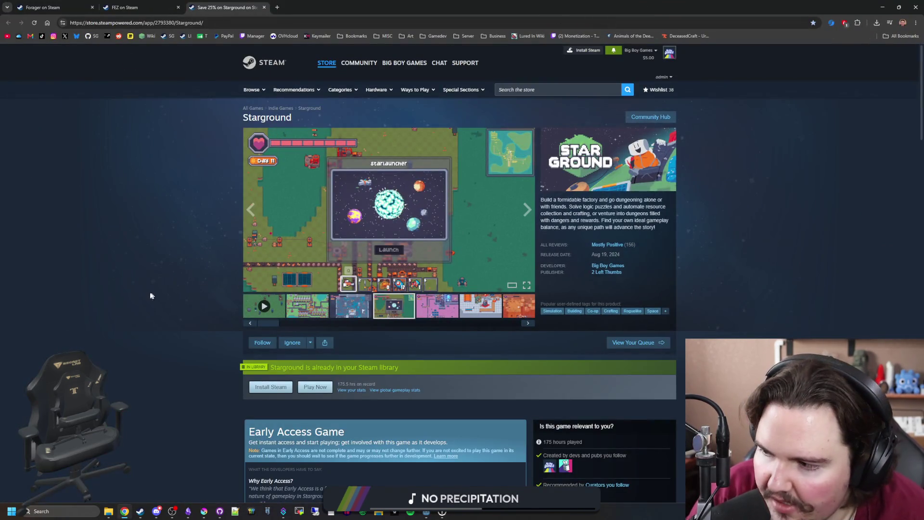
Step: Open the Big Boy Games curator page in a new tab and pick Pogo Rocket from New Releases
middle_click(607, 266)
left_click(342, 5)
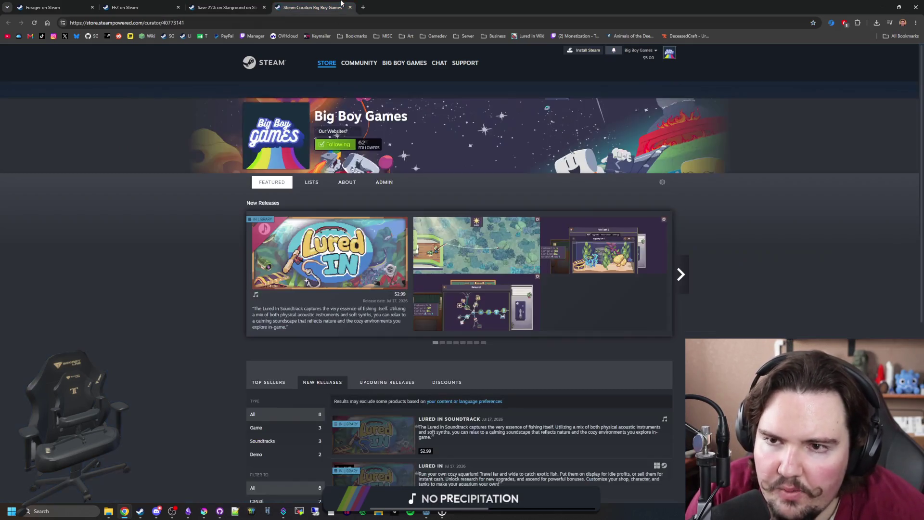
scroll(224, 288, "down", 5)
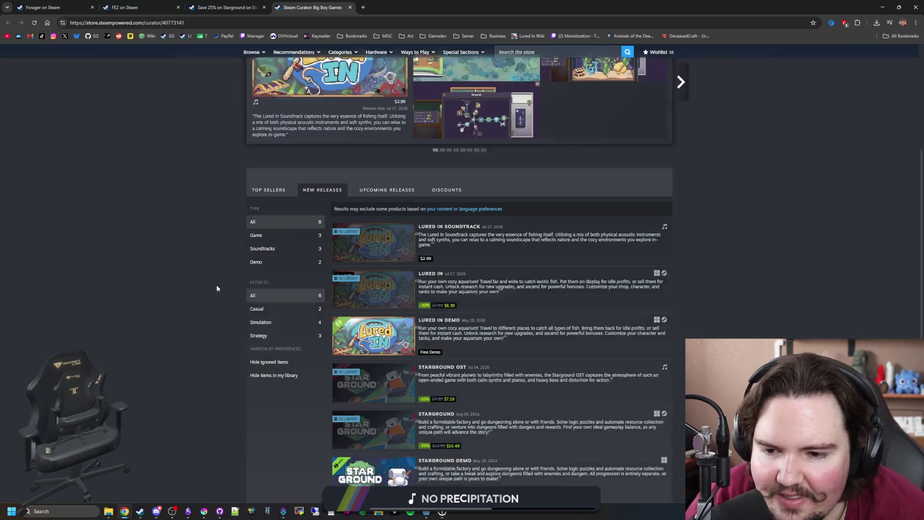
scroll(318, 288, "down", 2)
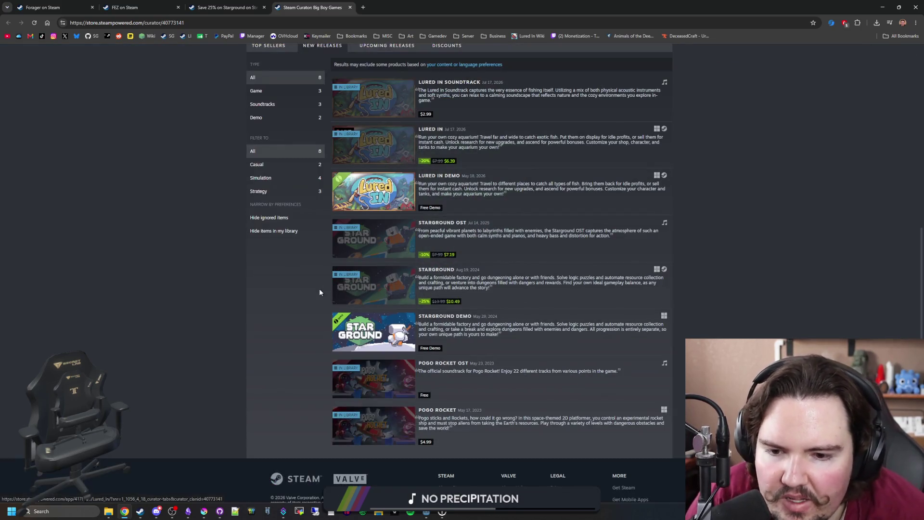
left_click(378, 423)
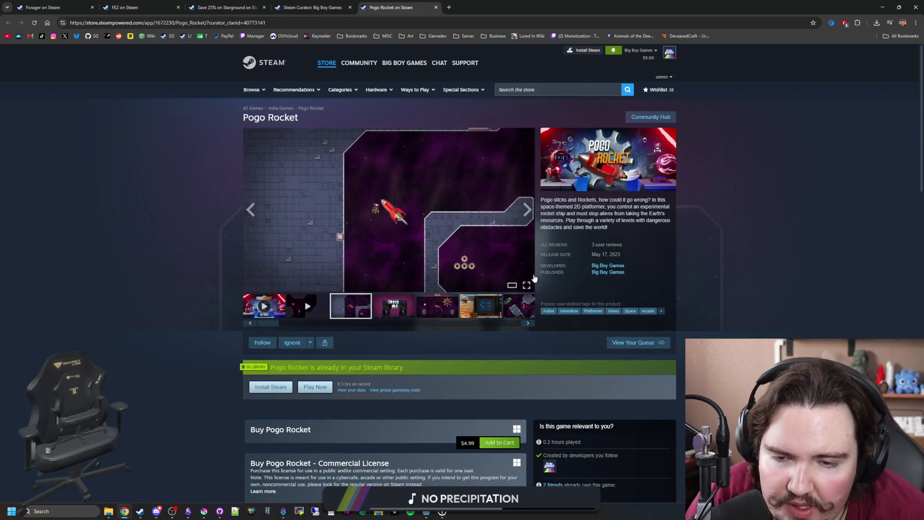
Step: Flip through the Pogo Rocket screenshots and briefly enlarge the pink pillars one
left_click(528, 210)
left_click(527, 210)
left_click(528, 210)
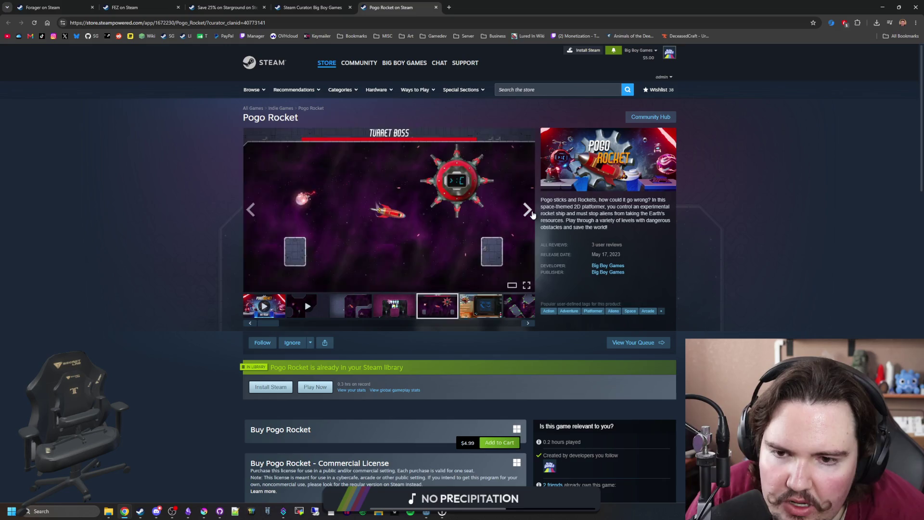
left_click(527, 210)
left_click(532, 213)
left_click(532, 213)
left_click(532, 214)
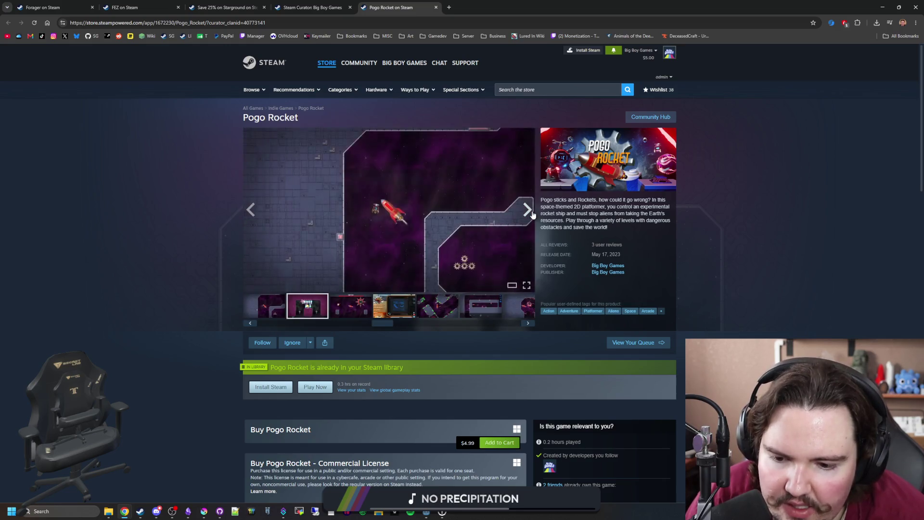
left_click(528, 211)
left_click(527, 211)
left_click(528, 210)
left_click(527, 211)
left_click(528, 210)
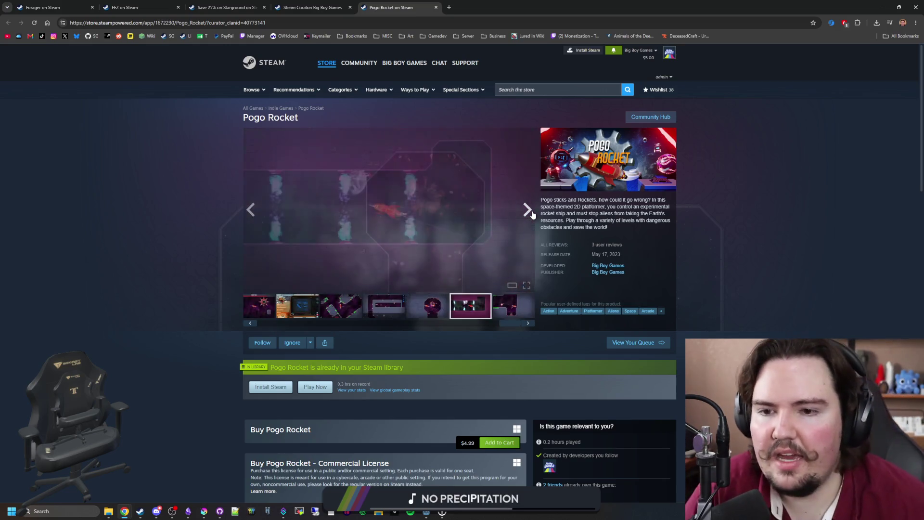
left_click(528, 211)
left_click(527, 210)
left_click(528, 210)
left_click(527, 210)
left_click(527, 210)
left_click(528, 210)
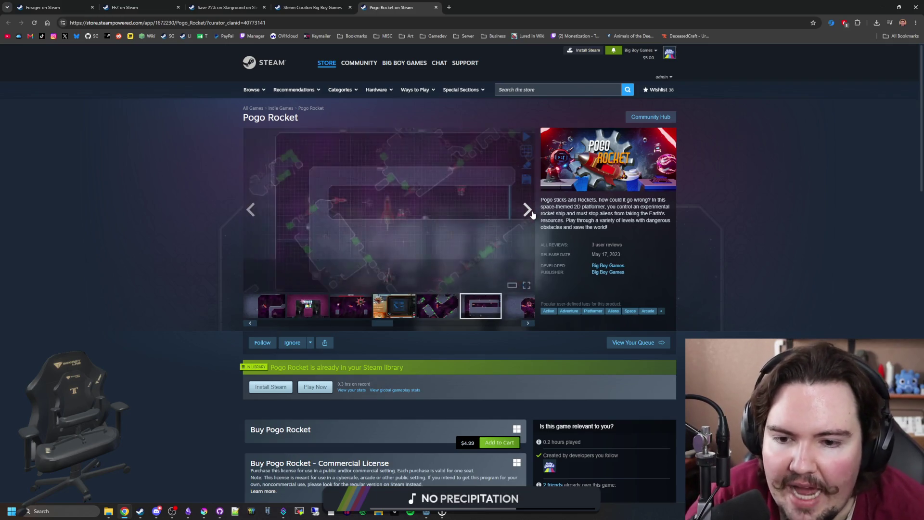
left_click(528, 210)
left_click(529, 218)
key("Escape")
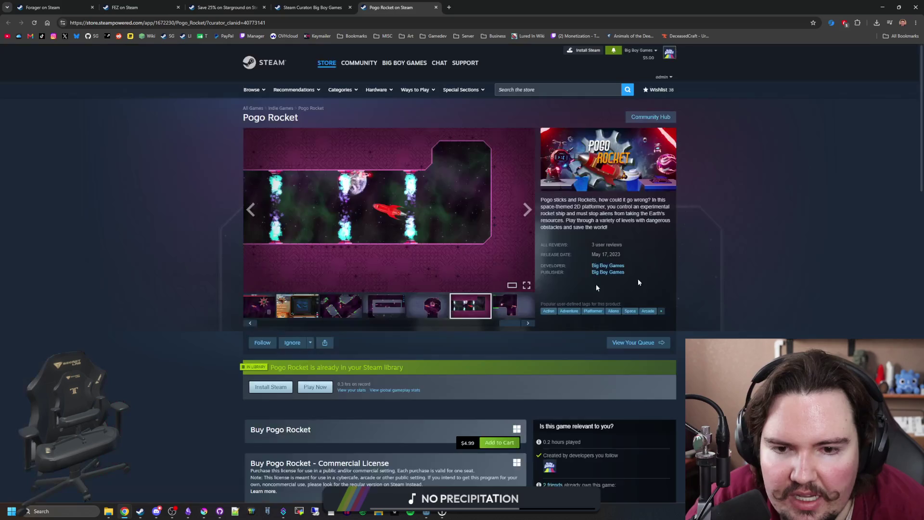
Step: Flip through the Pogo Rocket screenshots again, ending on the last one
left_click(526, 210)
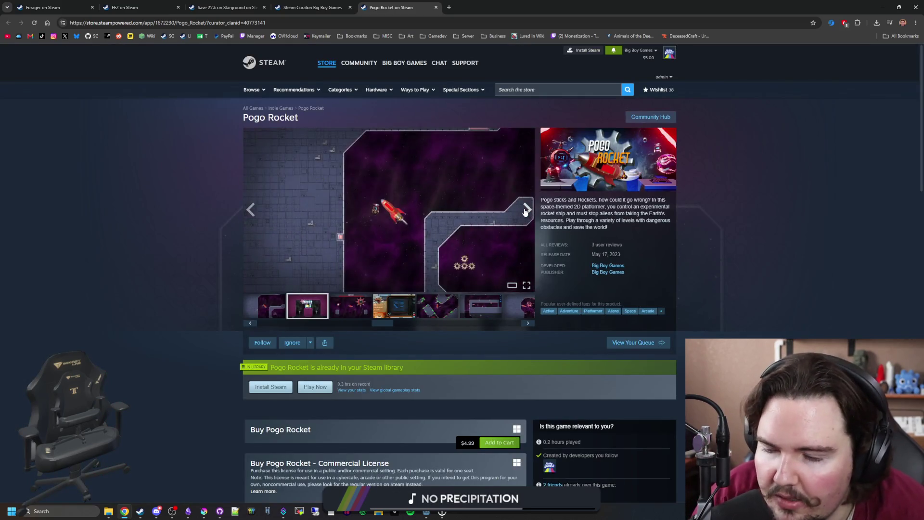
left_click(526, 211)
left_click(526, 211)
left_click(526, 210)
left_click(526, 210)
left_click(526, 210)
left_click(526, 210)
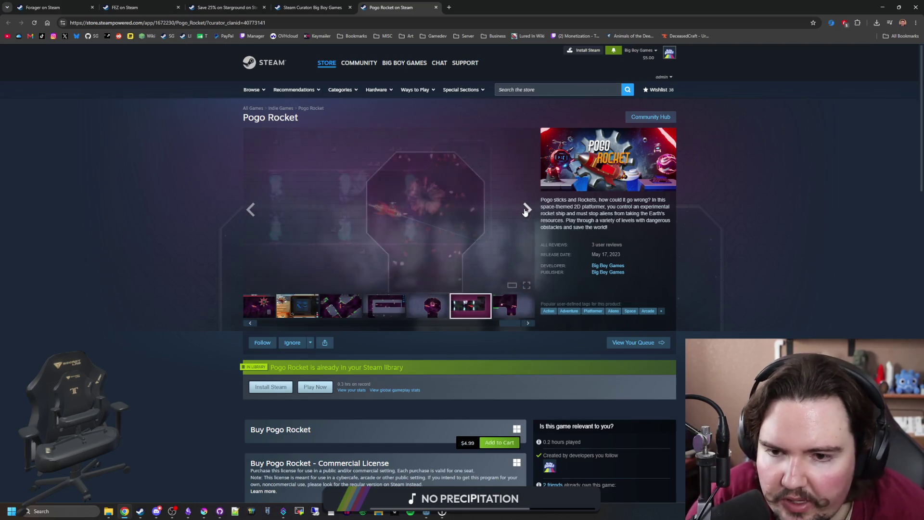
left_click(526, 210)
left_click(526, 210)
left_click(526, 210)
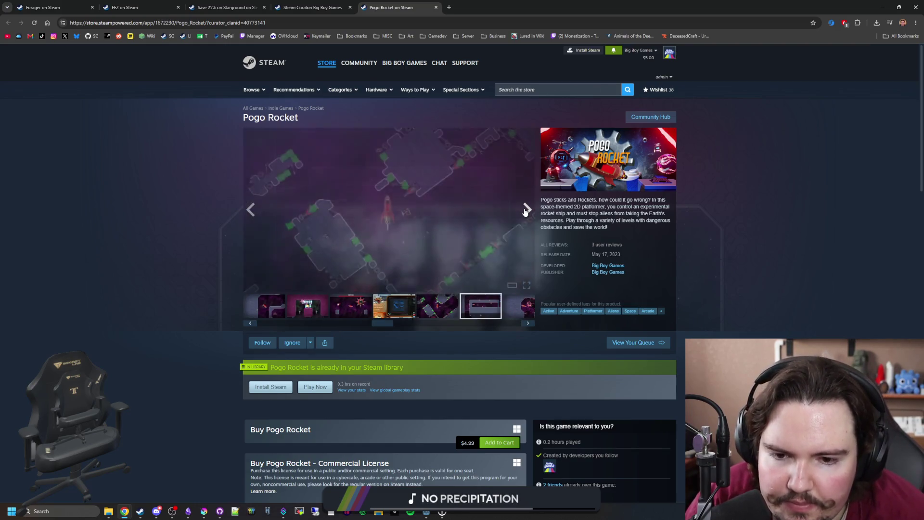
left_click(526, 210)
left_click(526, 210)
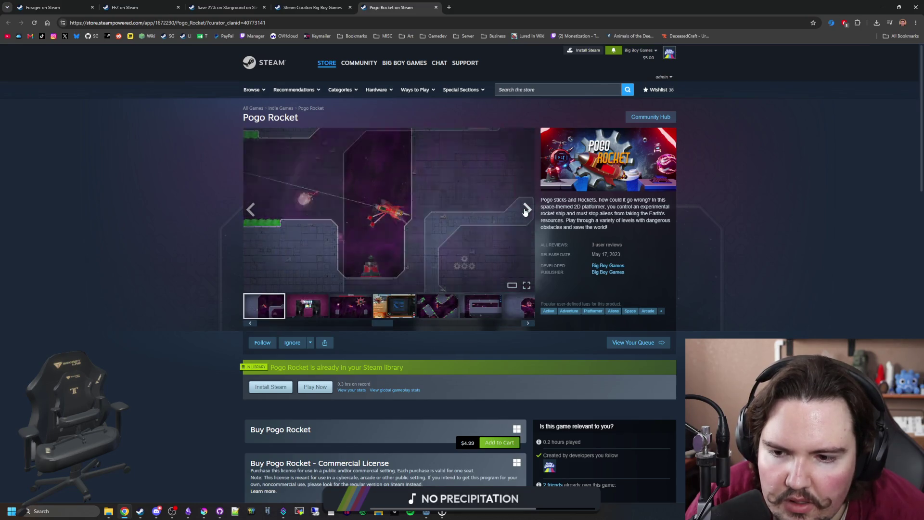
left_click(249, 215)
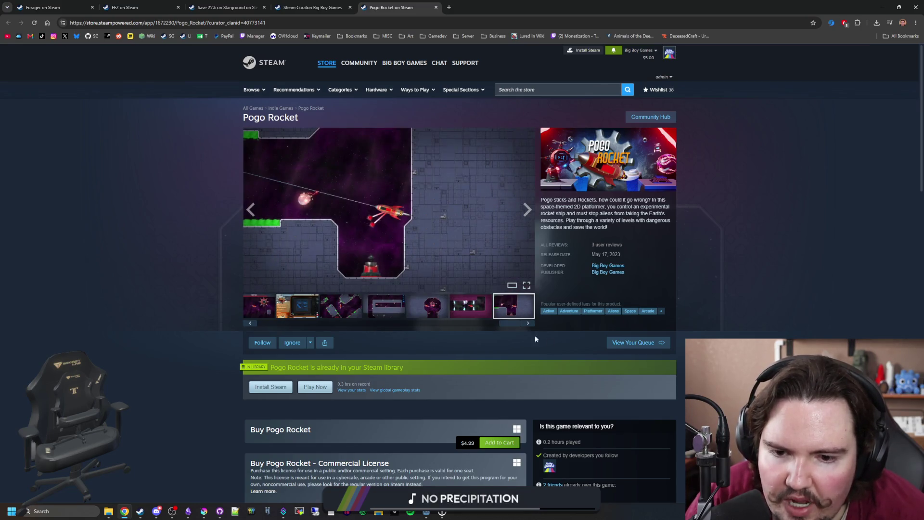
Step: Scroll down the Pogo Rocket page, then return to the top
left_click_drag(502, 326, 208, 317)
scroll(196, 317, "down", 10)
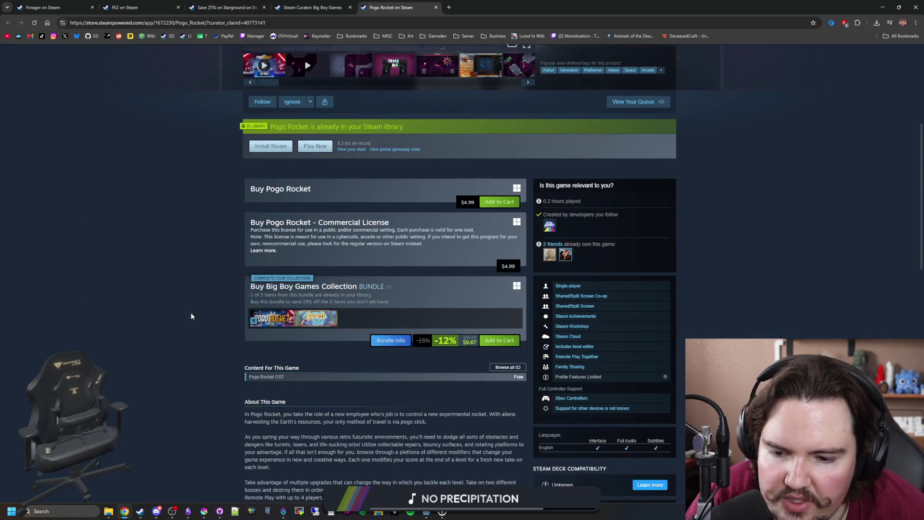
scroll(191, 316, "down", 4)
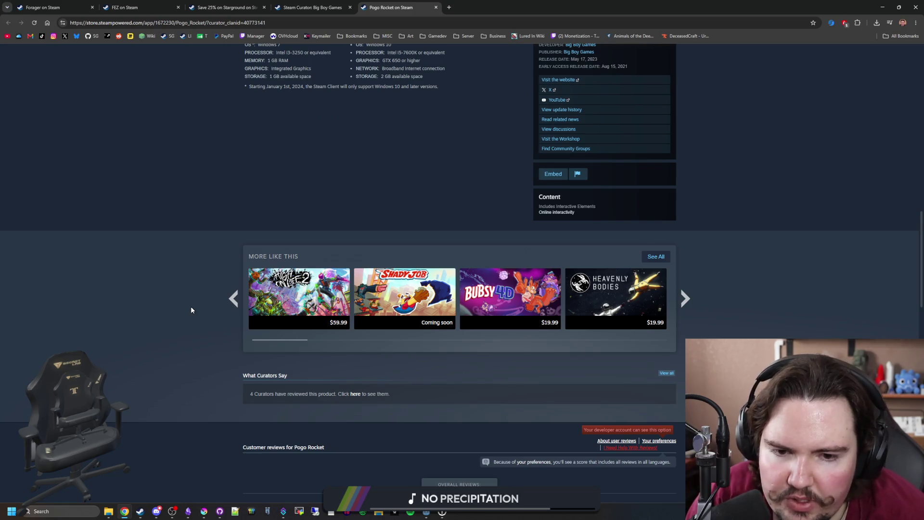
scroll(191, 310, "down", 7)
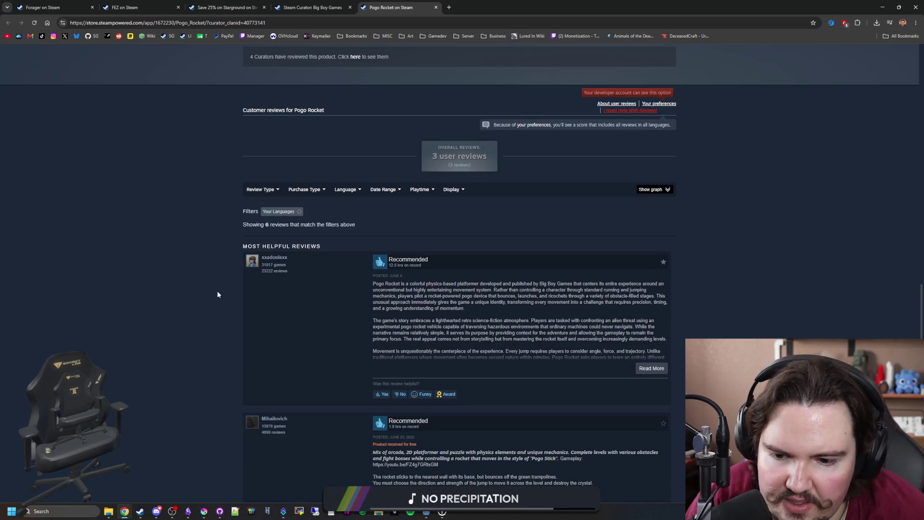
key("Home")
Step: Open Starground from the Big Boy Games developer page's New Releases
left_click(614, 265)
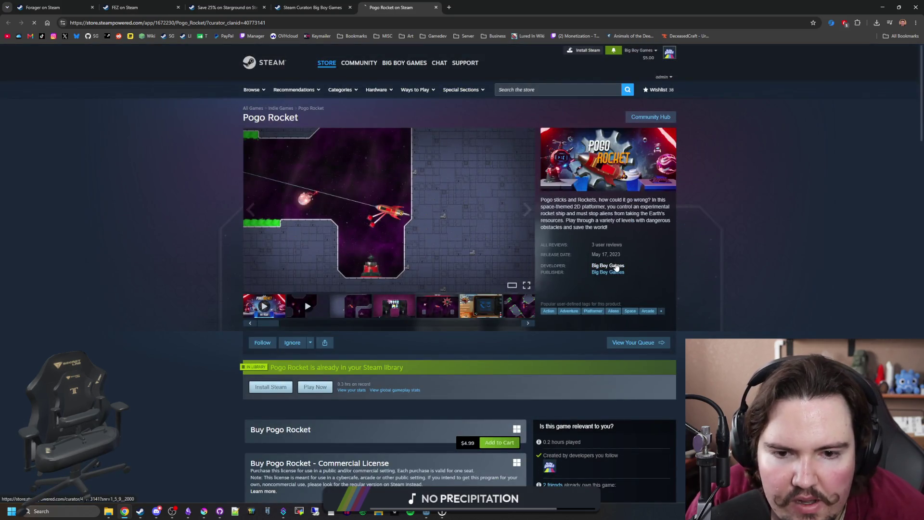
scroll(213, 309, "down", 4)
scroll(212, 309, "down", 2)
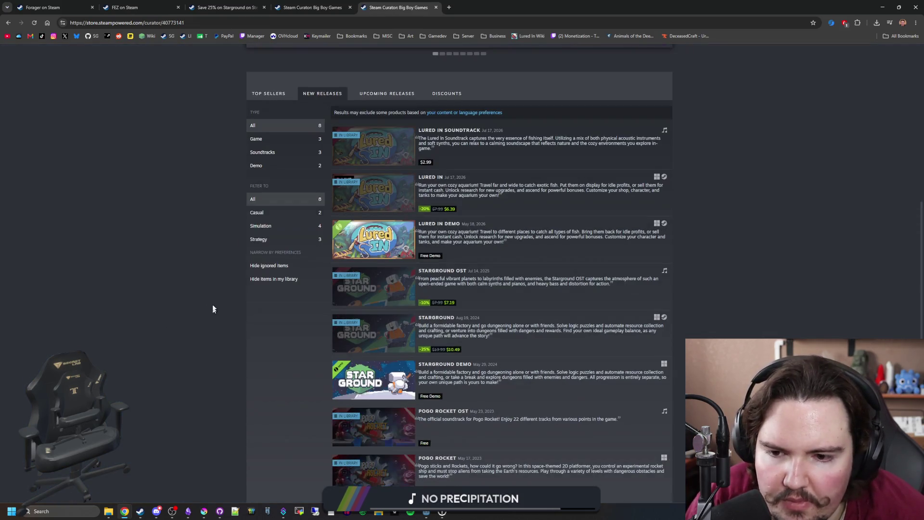
left_click(397, 347)
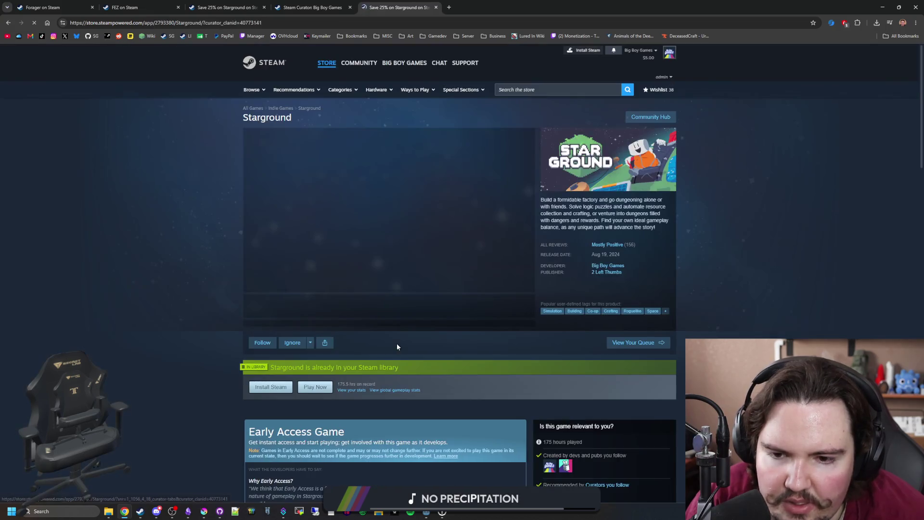
Step: View Starground's dungeon screenshot full size and advance to the Starlauncher screenshot
left_click(344, 316)
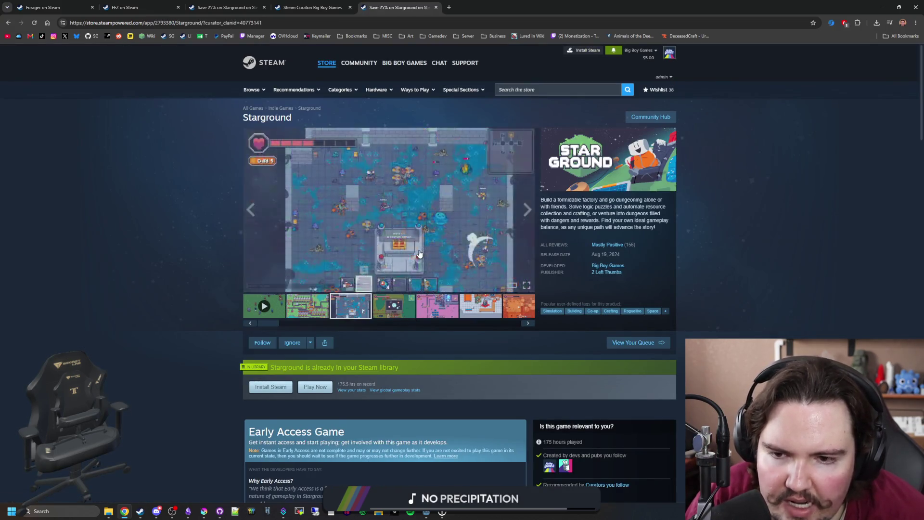
left_click(389, 212)
left_click(814, 274)
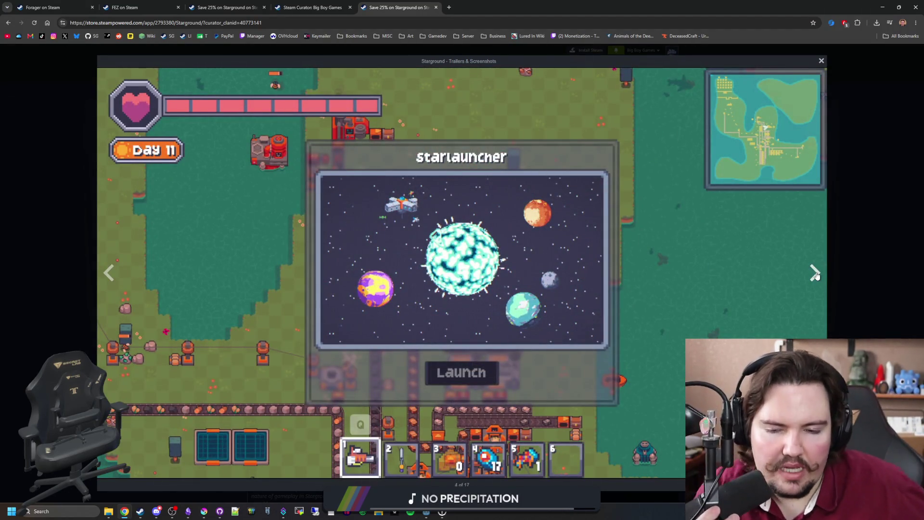
Step: Page through Starground's full-size screenshots, from the pink base to the menu screenshot
left_click(816, 275)
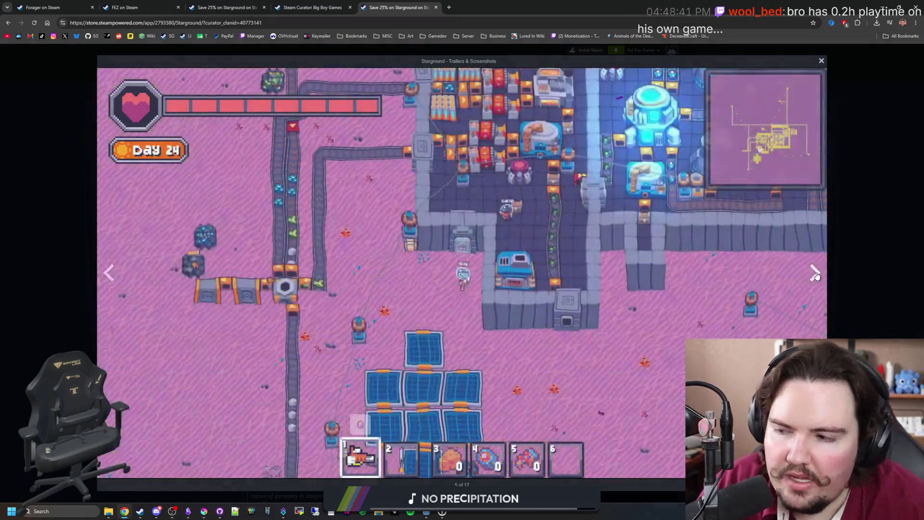
left_click(816, 274)
left_click(815, 275)
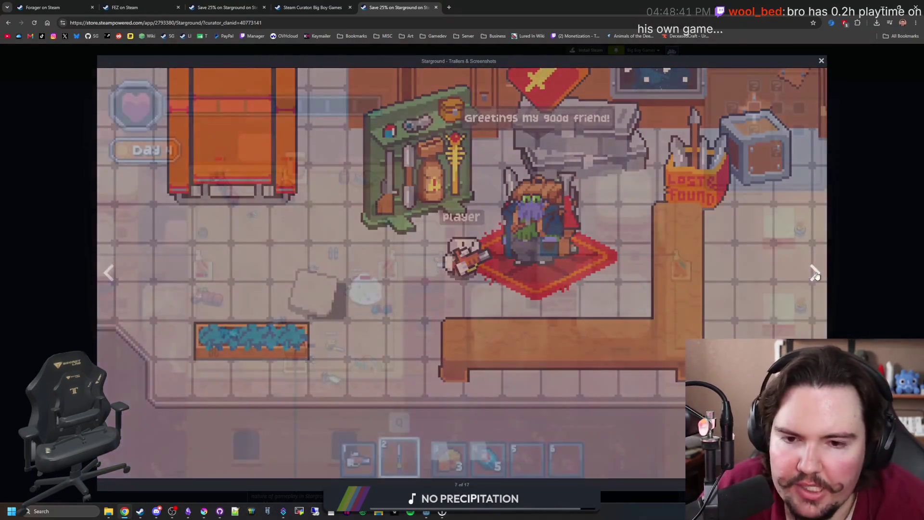
left_click(816, 275)
left_click(815, 275)
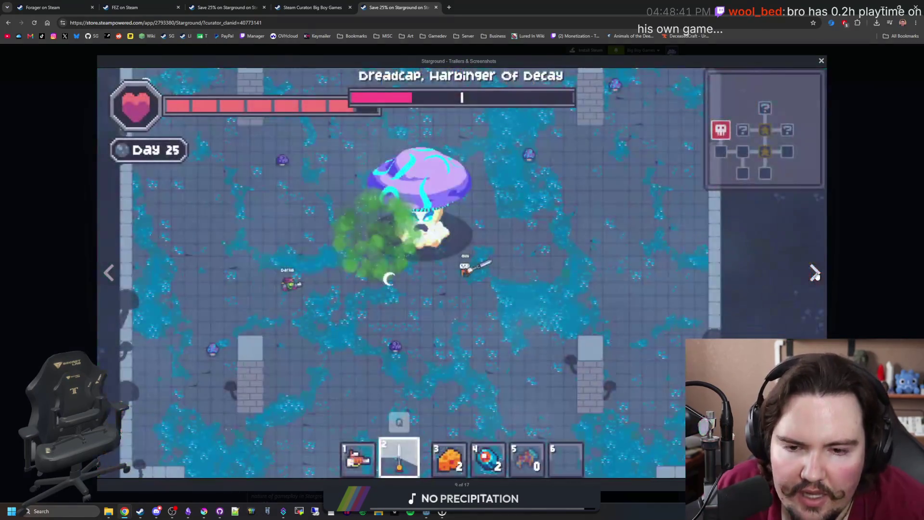
left_click(815, 275)
left_click(813, 271)
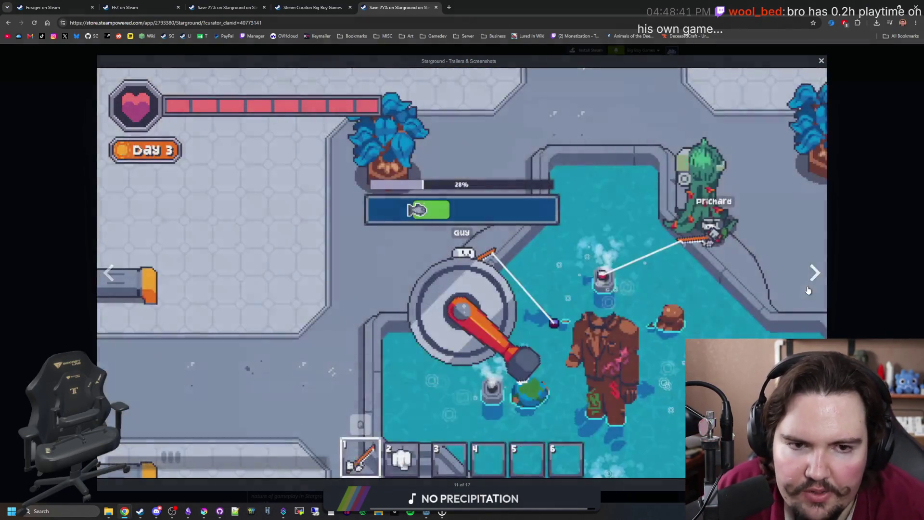
left_click(808, 289)
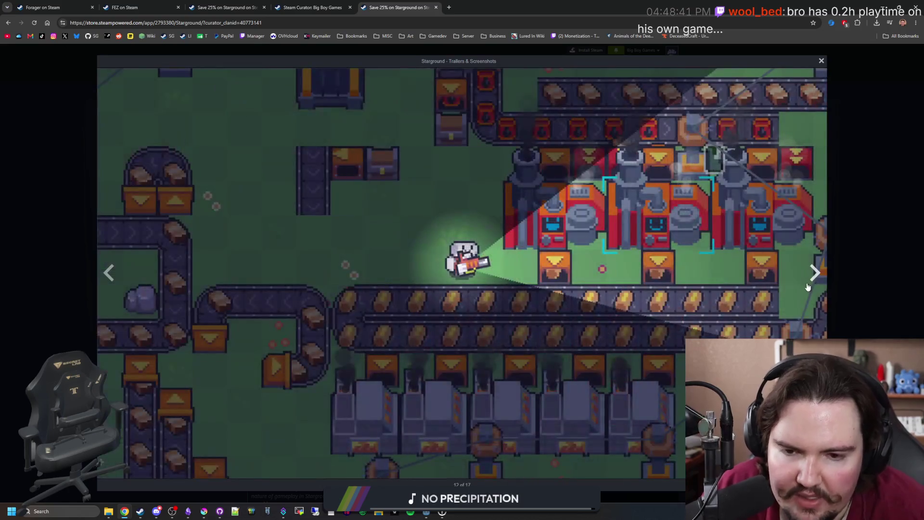
left_click(808, 288)
left_click(807, 287)
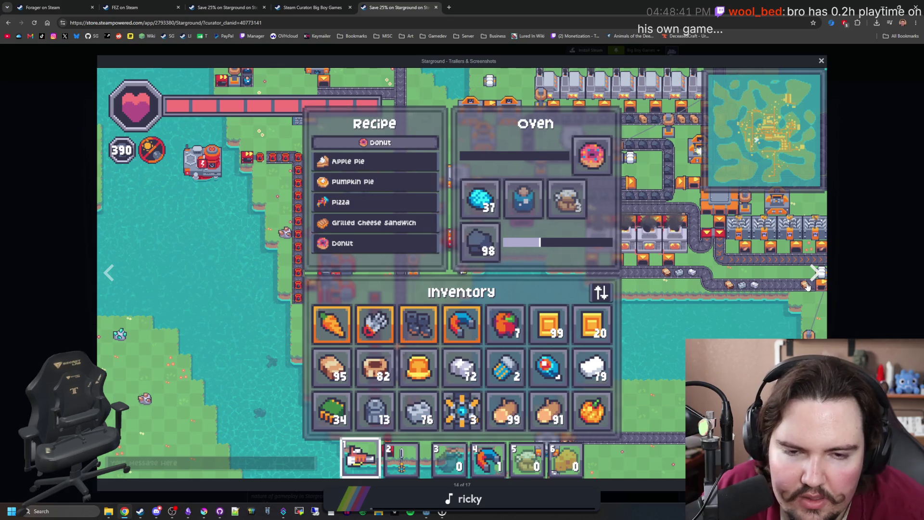
left_click(808, 287)
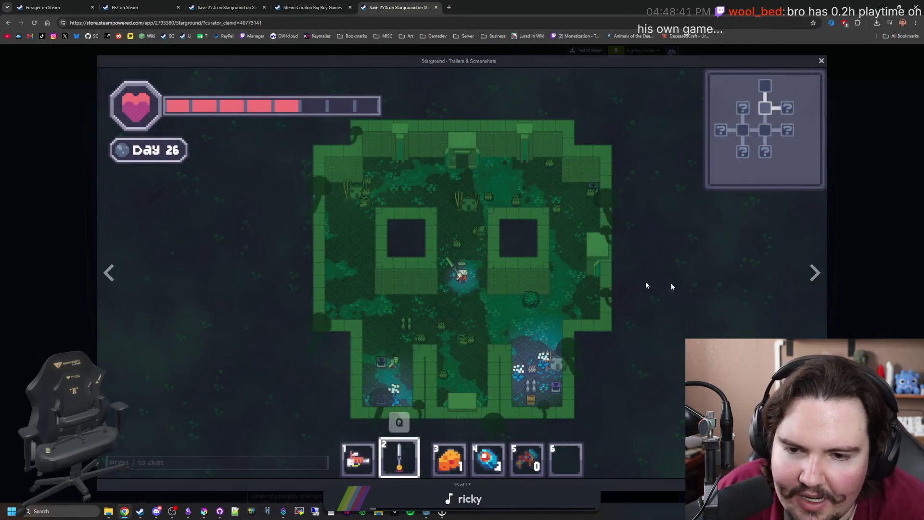
left_click(811, 273)
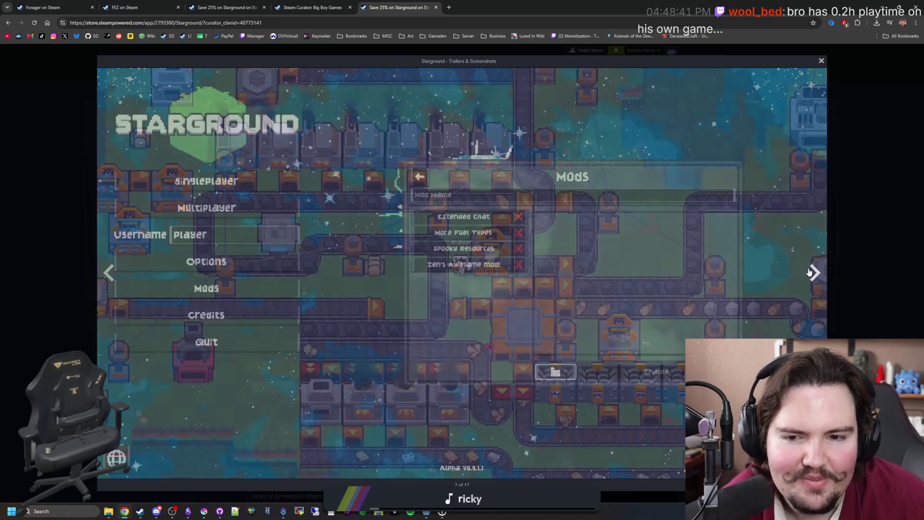
left_click(810, 272)
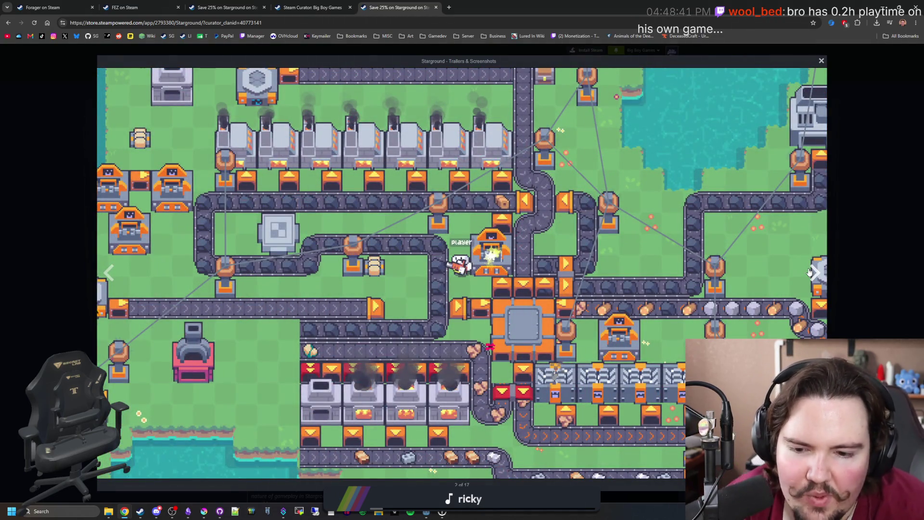
left_click(810, 272)
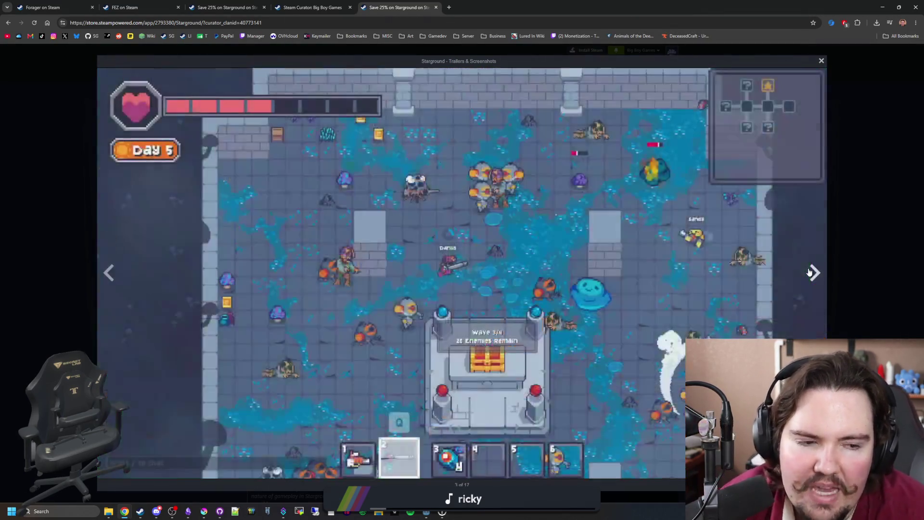
left_click(810, 272)
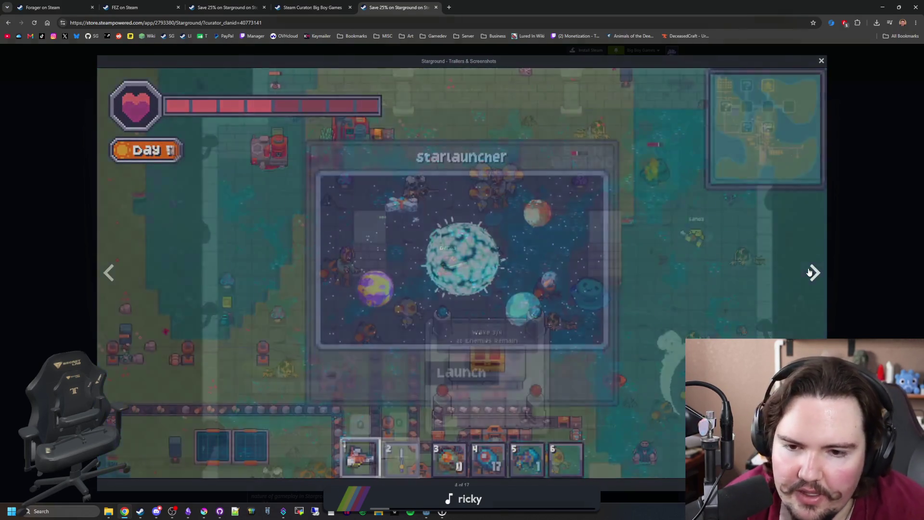
left_click(809, 273)
left_click(809, 272)
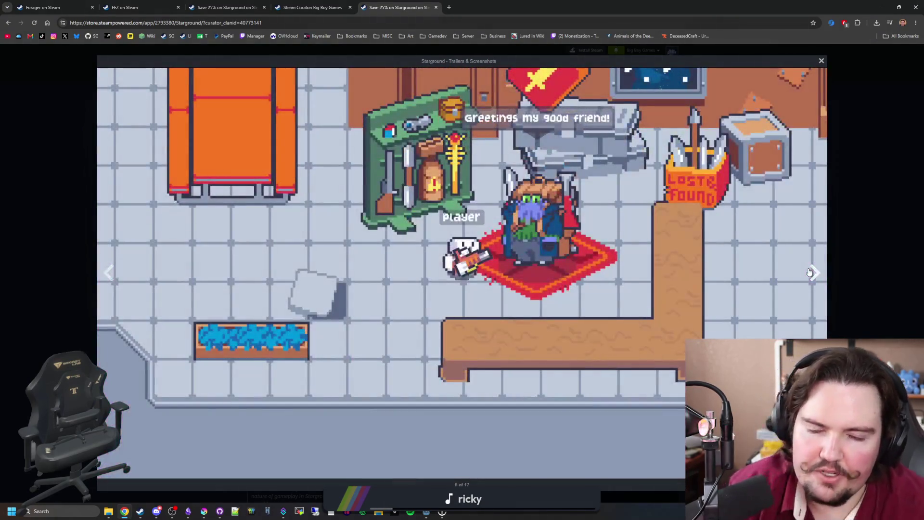
left_click(810, 273)
left_click(810, 272)
left_click(810, 272)
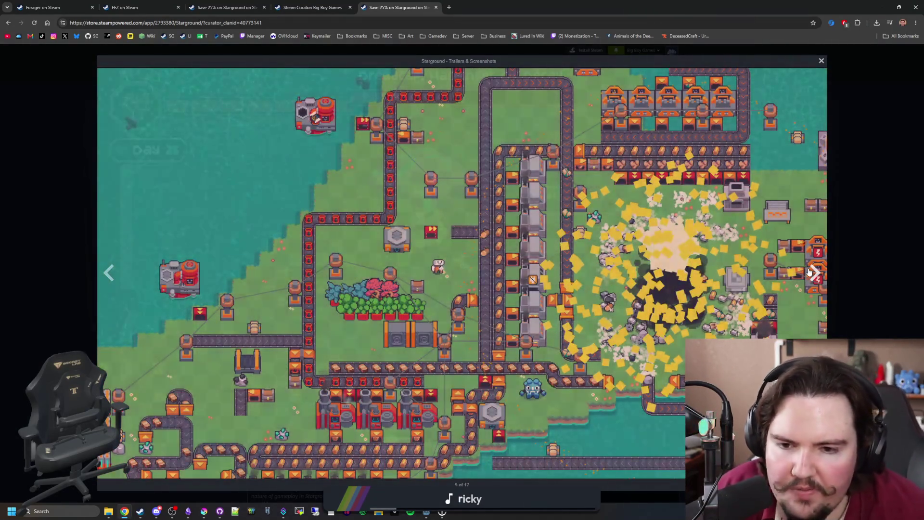
left_click(810, 273)
left_click(810, 273)
left_click(810, 272)
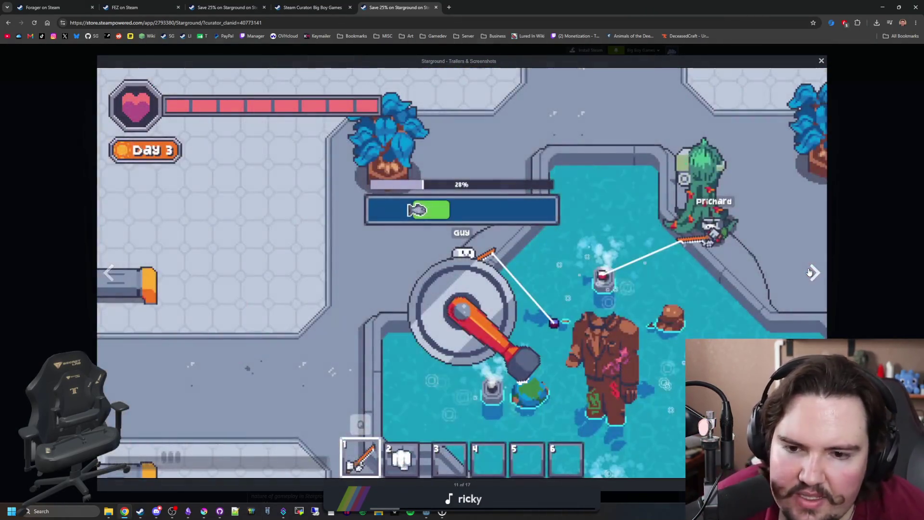
left_click(810, 272)
left_click(813, 273)
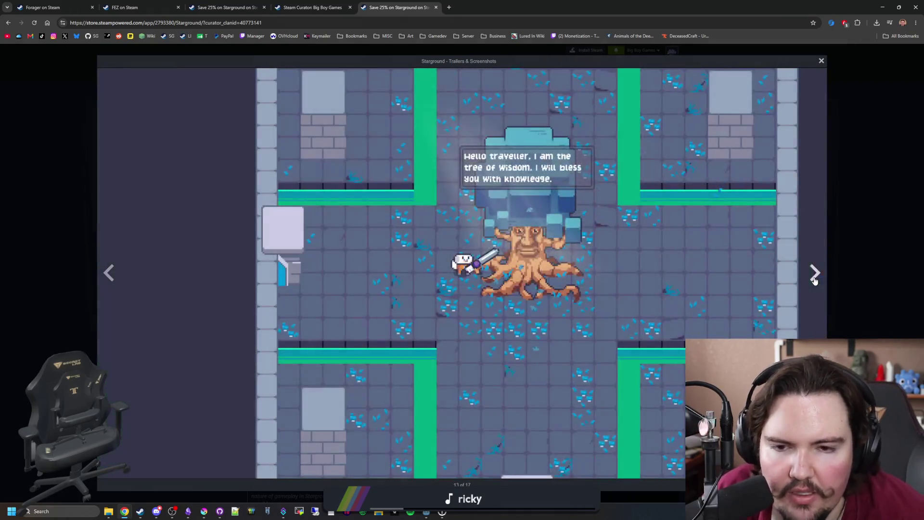
left_click(813, 273)
left_click(814, 279)
left_click(814, 279)
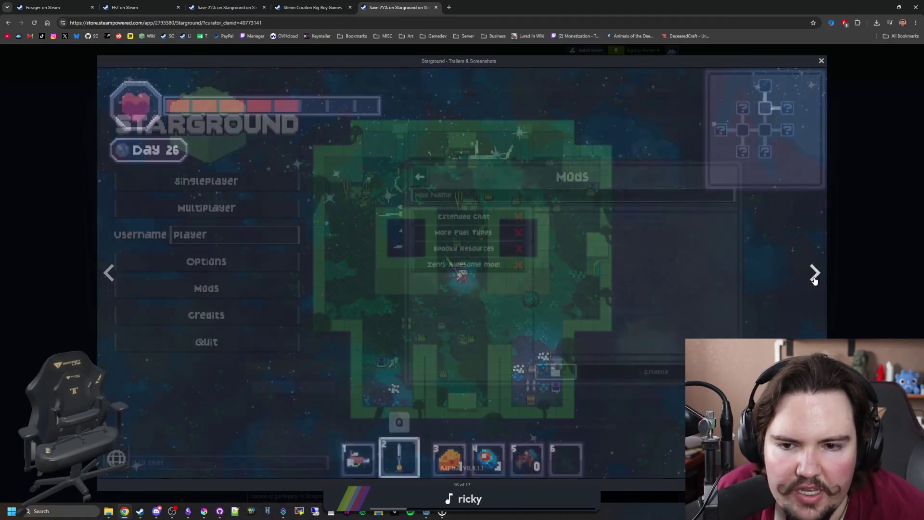
left_click(814, 279)
Step: Cycle through the remaining Starground screenshots to 17 of 17, then return to the Godot script
left_click(814, 279)
left_click(814, 279)
left_click(814, 280)
left_click(814, 280)
left_click(814, 280)
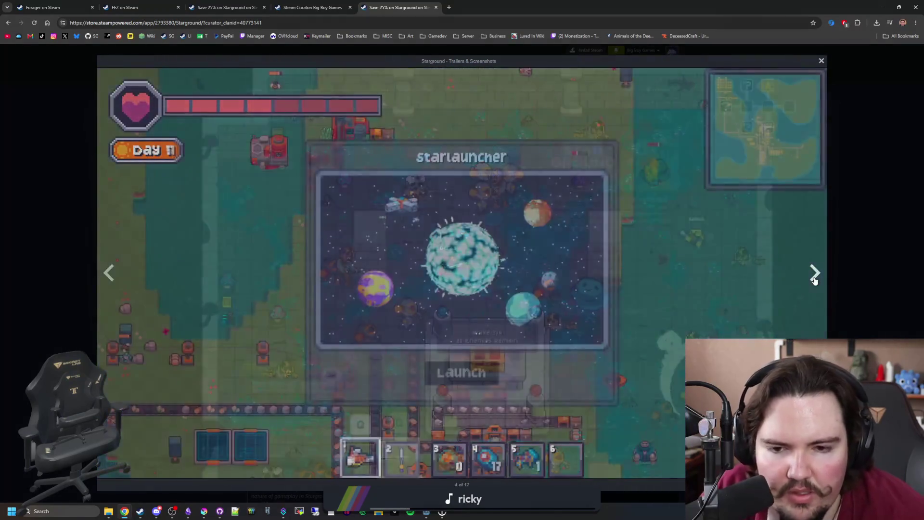
left_click(814, 280)
left_click(814, 280)
left_click(814, 280)
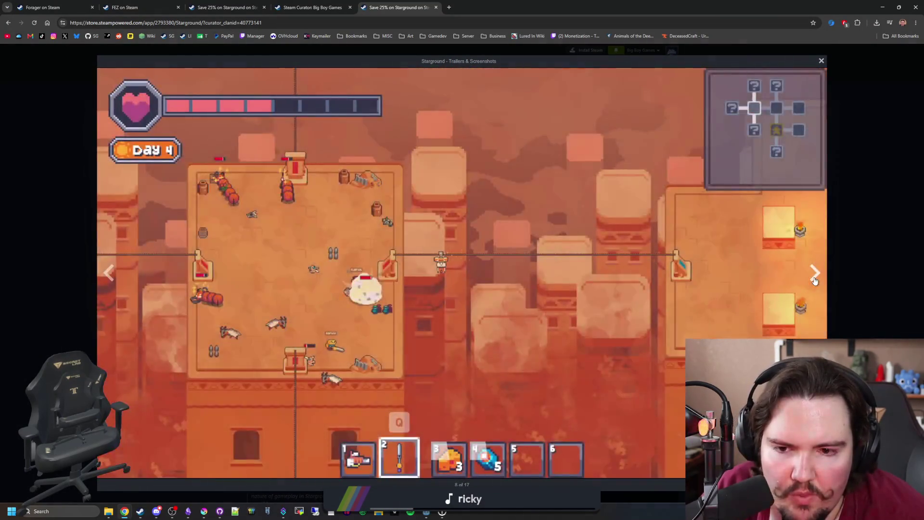
left_click(814, 280)
left_click(814, 280)
left_click(814, 280)
left_click(814, 280)
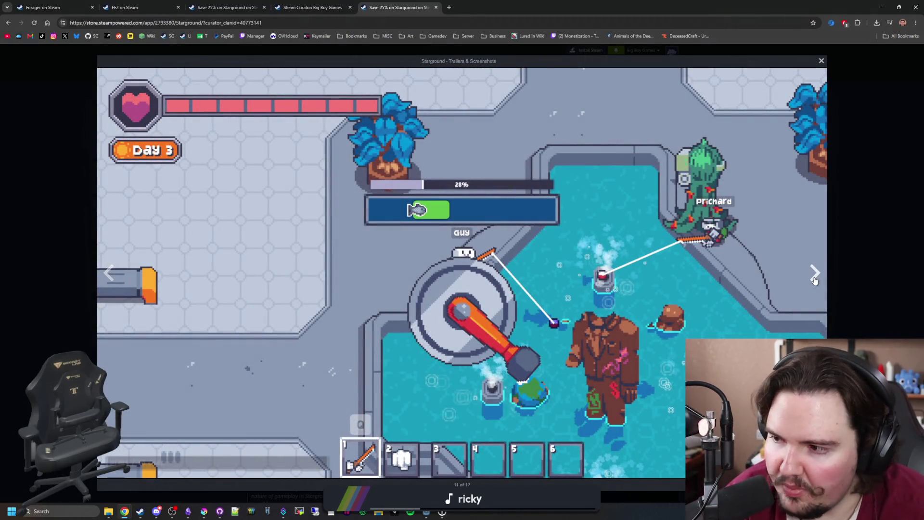
left_click(814, 280)
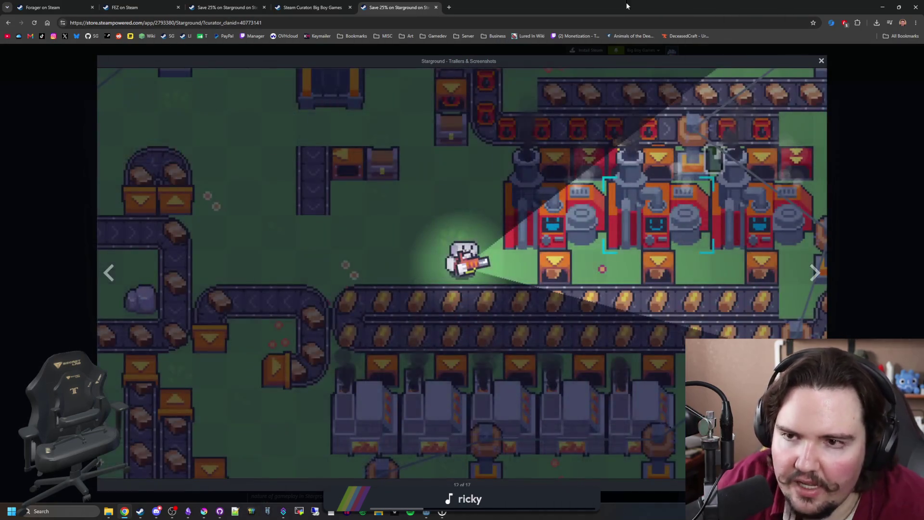
key("alt+Tab")
left_click(454, 188)
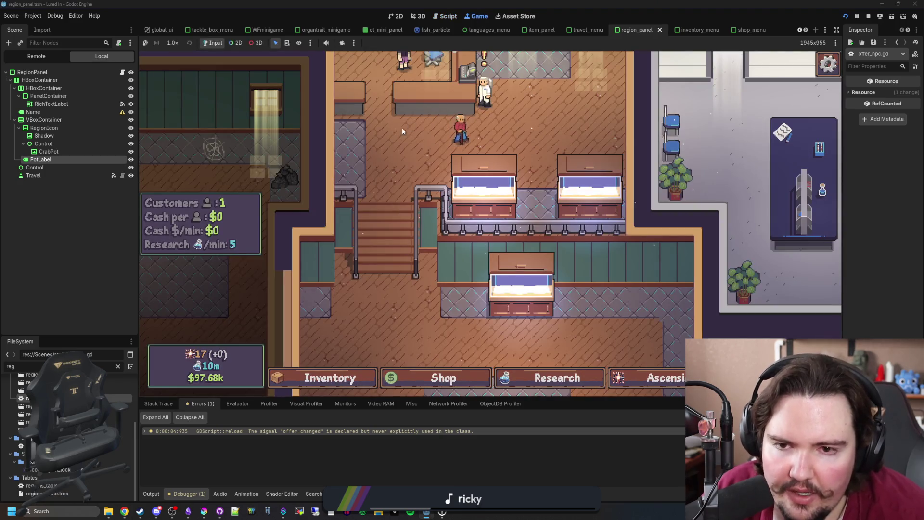
Step: Pan down through the building and check the Fish Tank 1 panel
left_click_drag(402, 128, 351, 241)
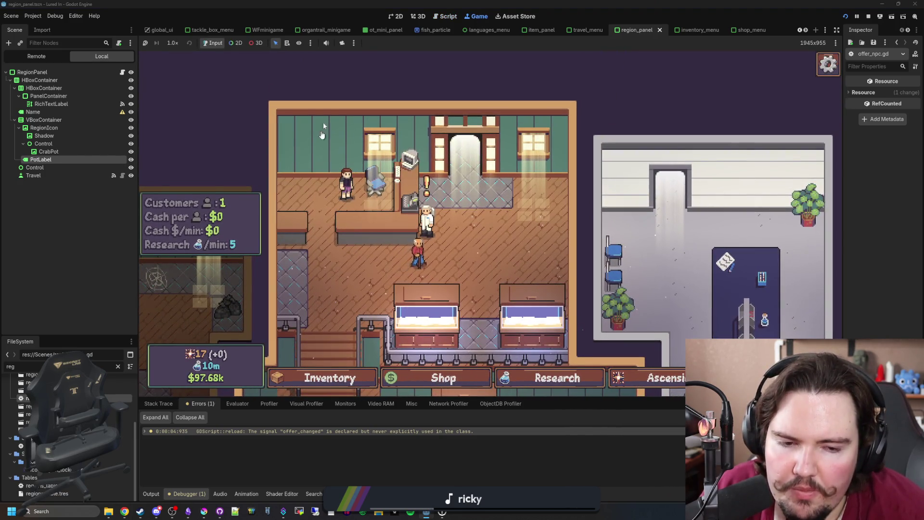
scroll(539, 238, "down", 3)
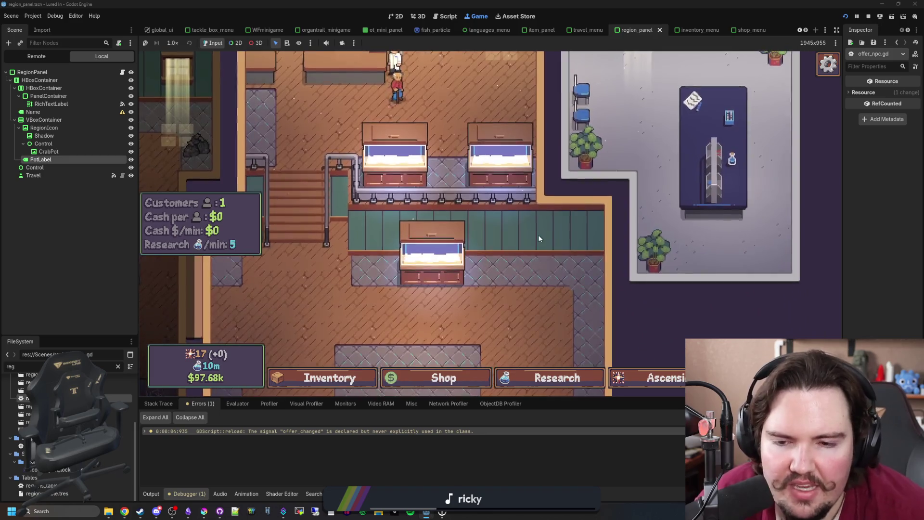
scroll(539, 238, "down", 2)
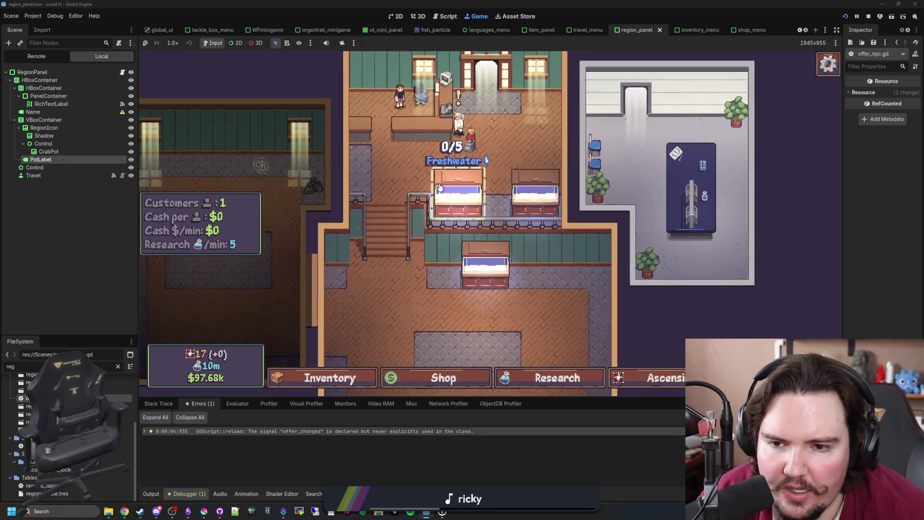
left_click(439, 187)
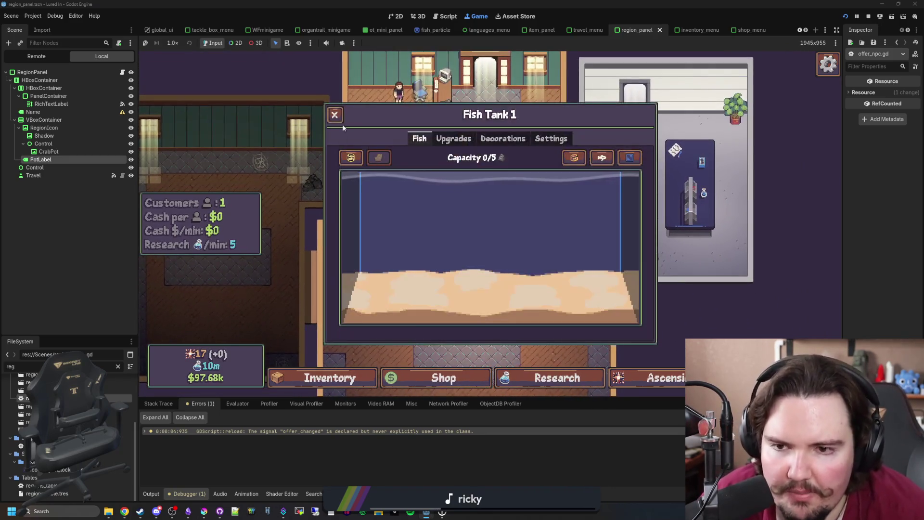
key("Escape")
scroll(440, 186, "down", 2)
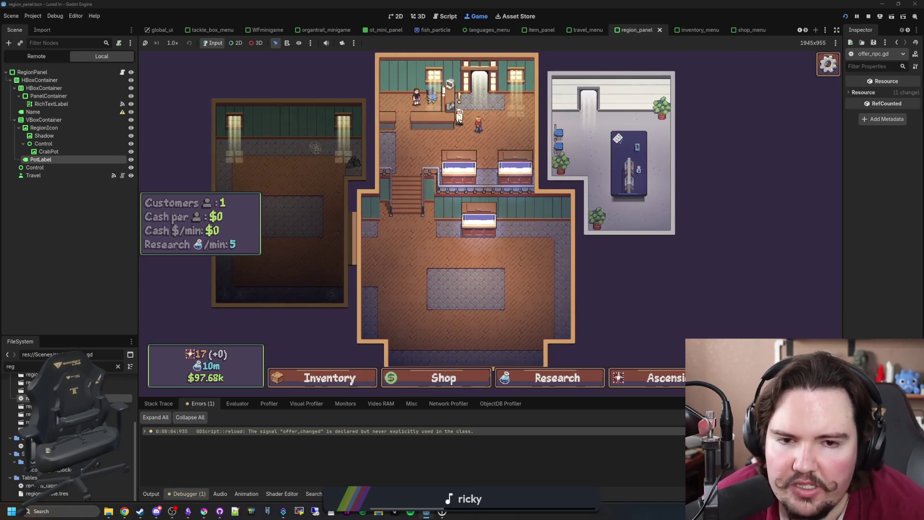
Step: Open the fish inventory and try moving the Minnow into a tank, then cancel
left_click(371, 376)
scroll(481, 240, "down", 2)
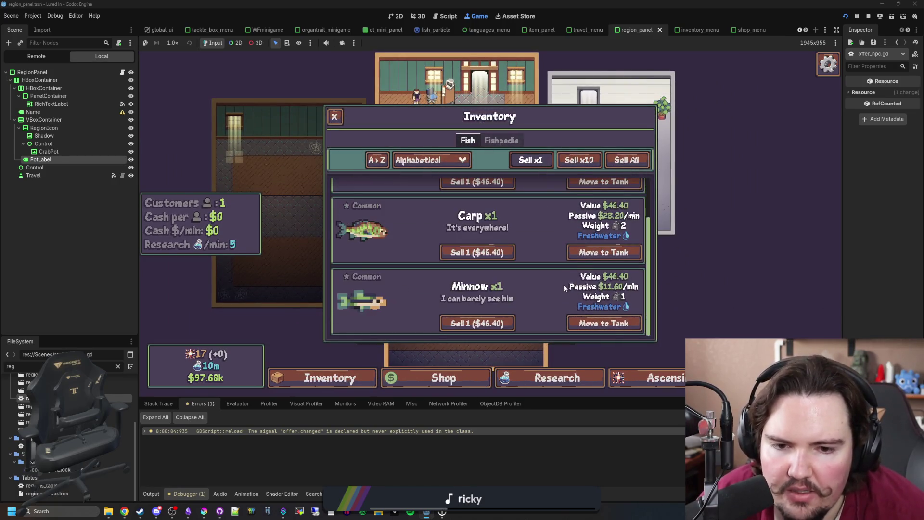
left_click(599, 322)
left_click(477, 218)
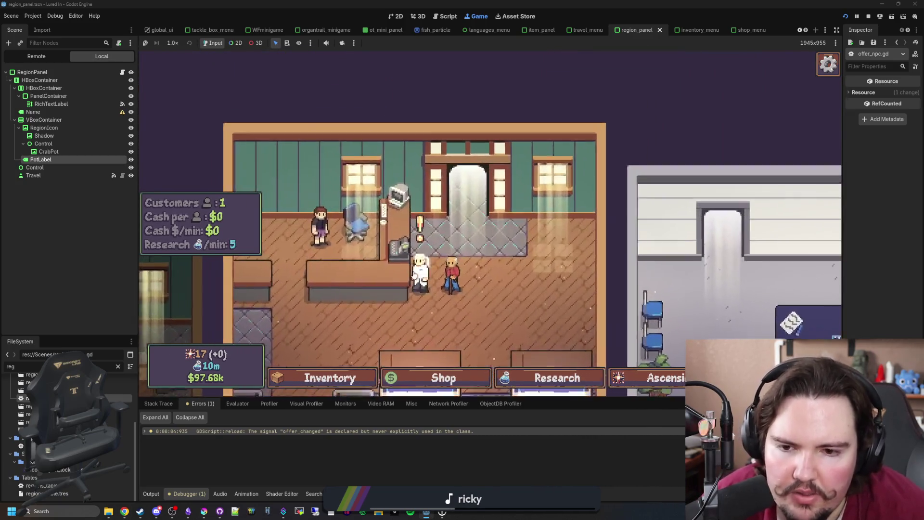
Step: Accept the scientist's trade of the Carp for 25 research and recheck the inventory
left_click(415, 274)
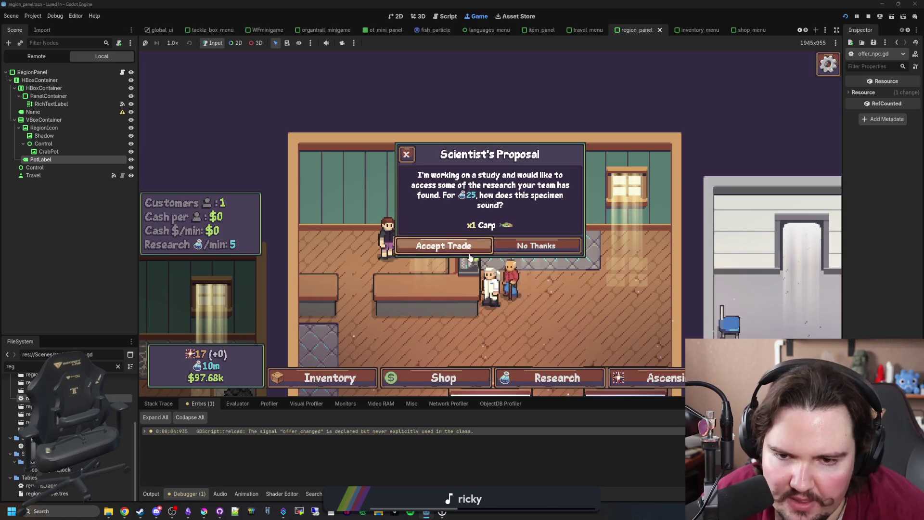
left_click(443, 244)
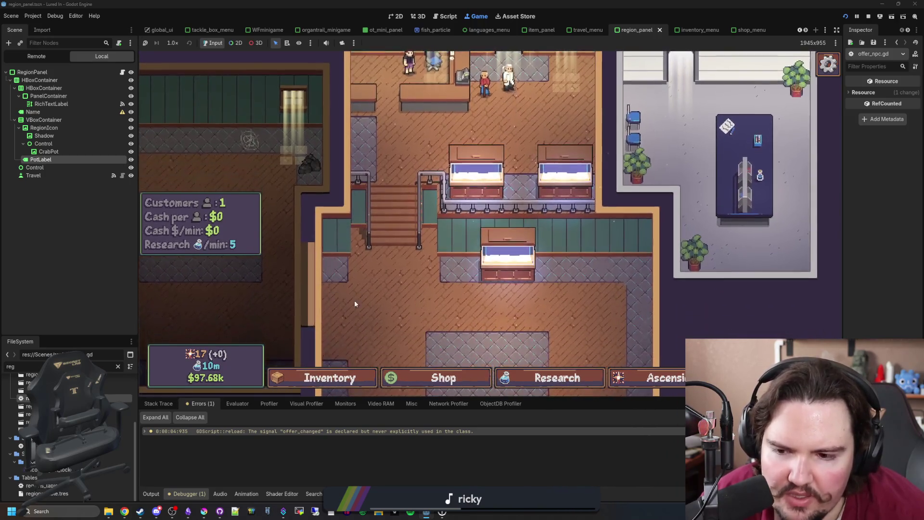
left_click(306, 373)
key("Escape")
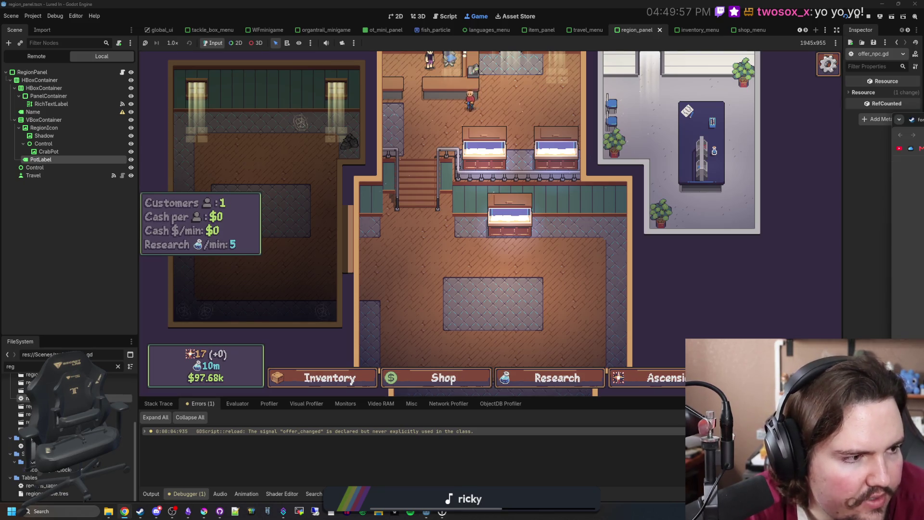
Step: Search for 'godot shaders' in a new Chrome window
key("super+2")
left_click_drag(545, 100, 484, 104)
type("google translate")
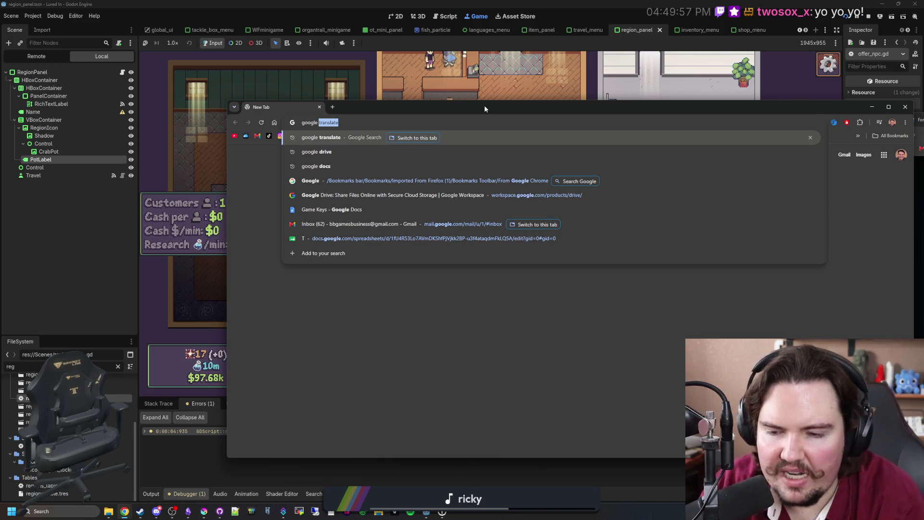
key("BackSpace")
key("BackSpace")
key("BackSpace")
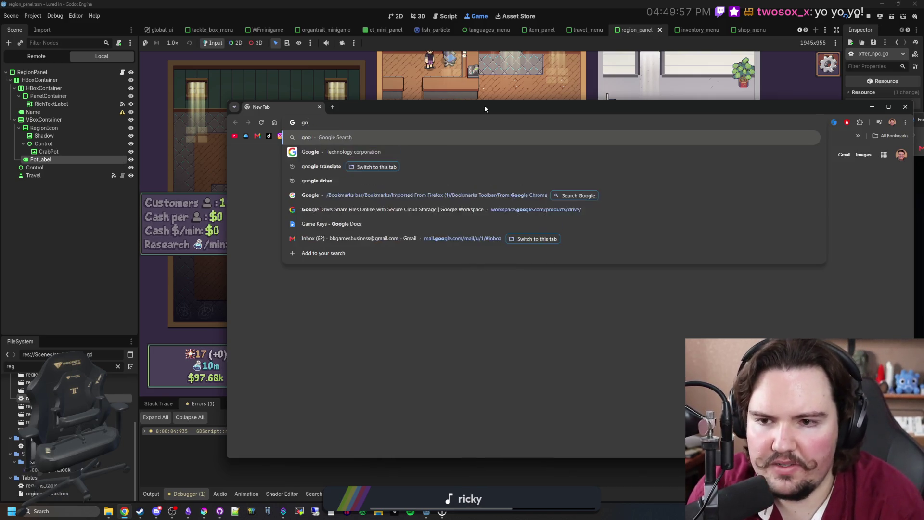
type("godot shaders")
key("Return")
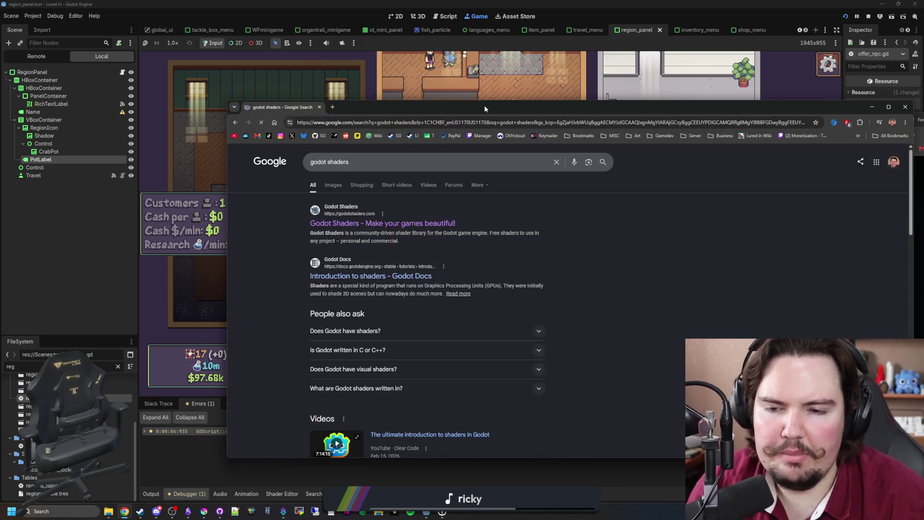
Step: Open the Godot Shaders website from the results and scroll its home page
left_click(385, 222)
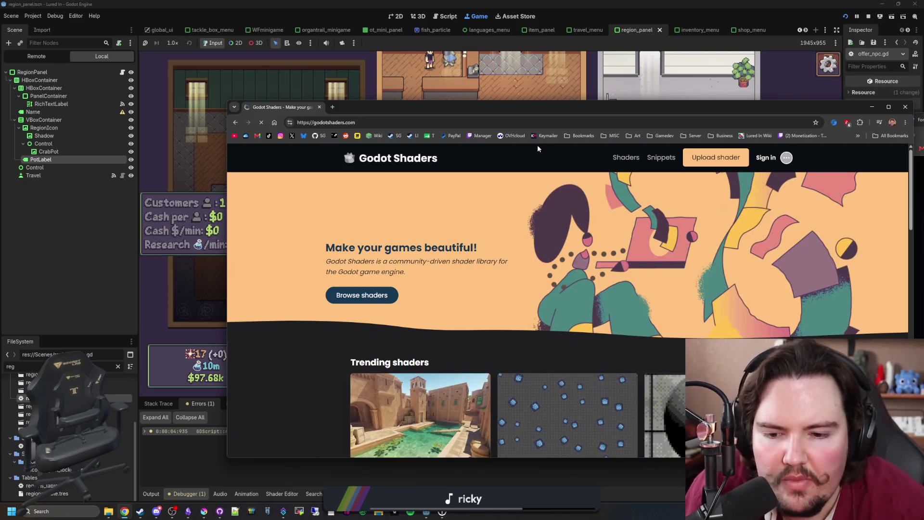
scroll(475, 308, "down", 3)
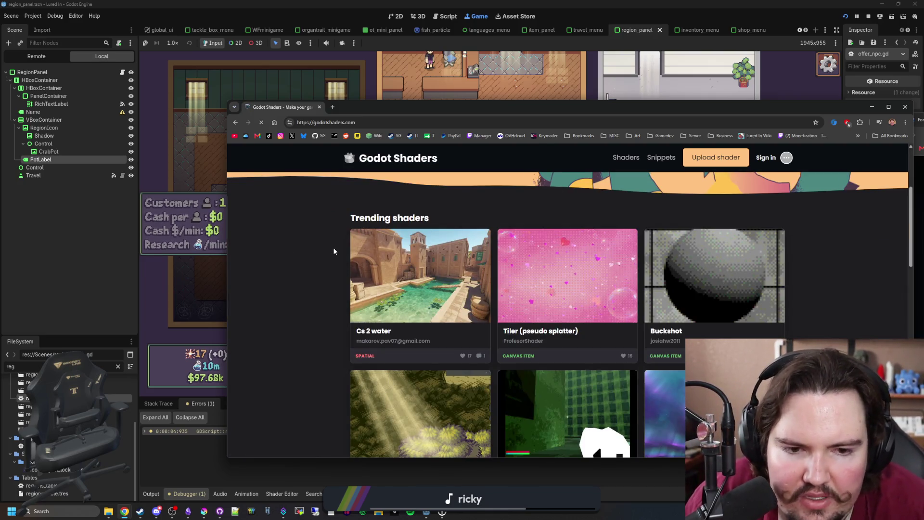
scroll(359, 226, "down", 3)
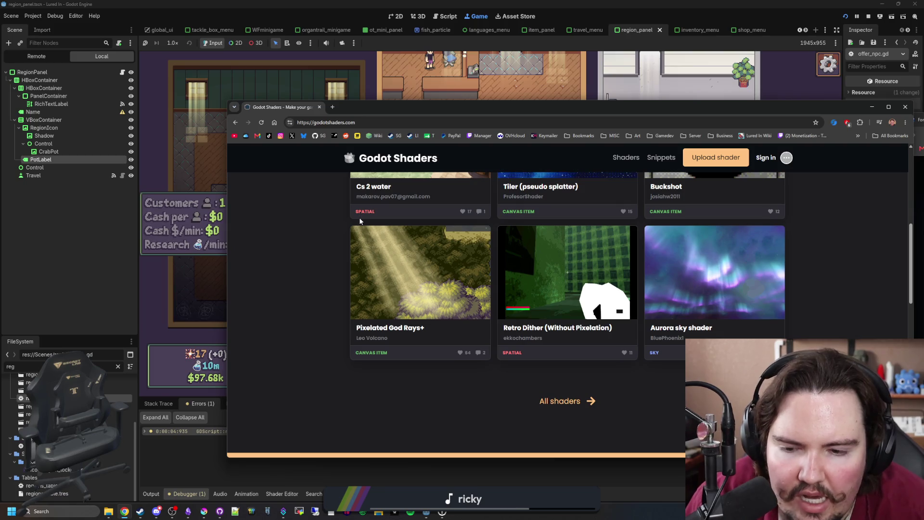
scroll(359, 217, "up", 6)
Step: Open Browse shaders and scroll through the first listing page down to its pagination
left_click(361, 247)
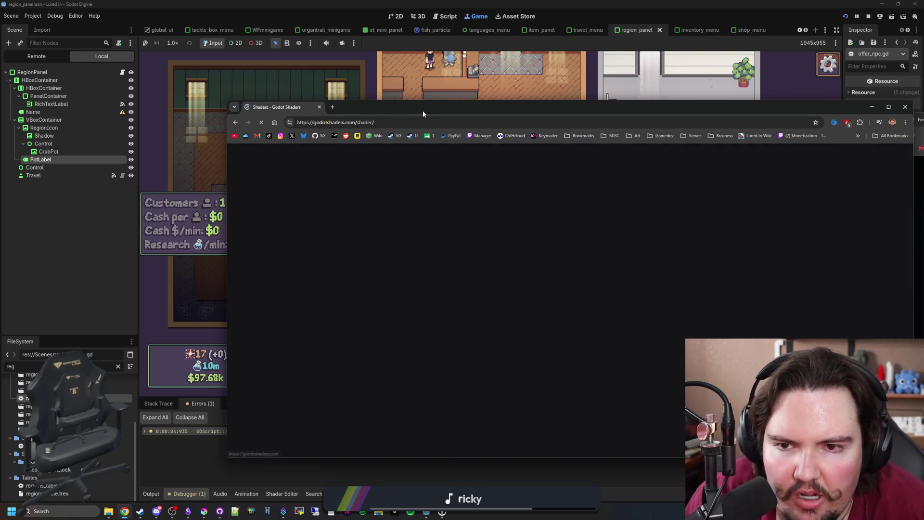
mouse_move(422, 111)
left_mouse_down()
mouse_move(771, 134)
mouse_move(399, 90)
left_mouse_up()
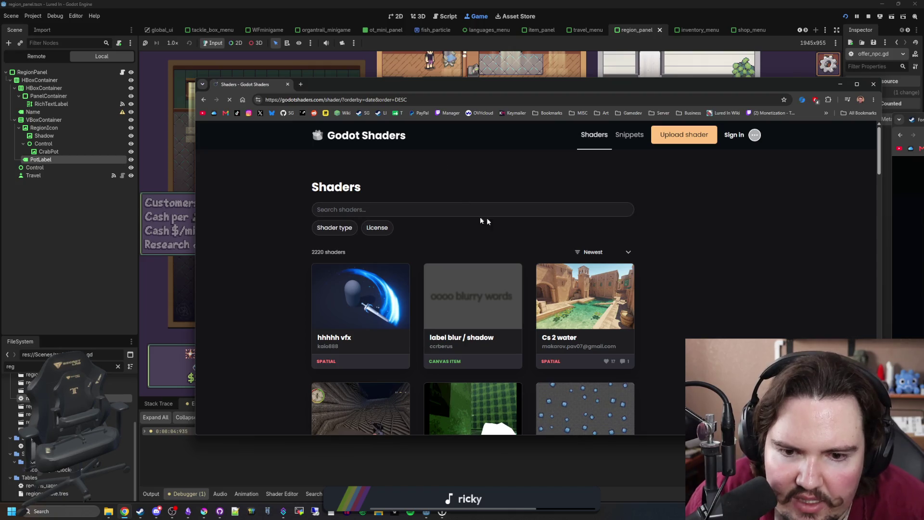
scroll(707, 270, "down", 2)
scroll(706, 270, "down", 2)
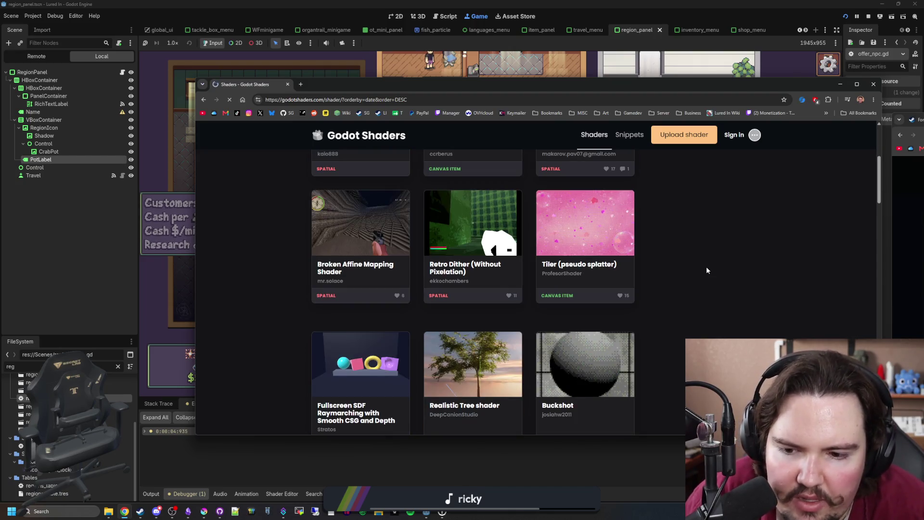
scroll(630, 294, "down", 1)
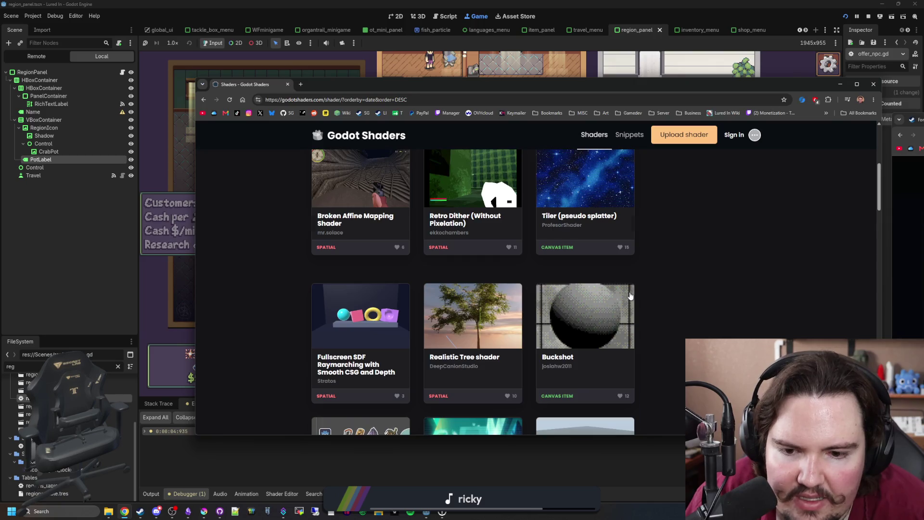
scroll(630, 295, "down", 3)
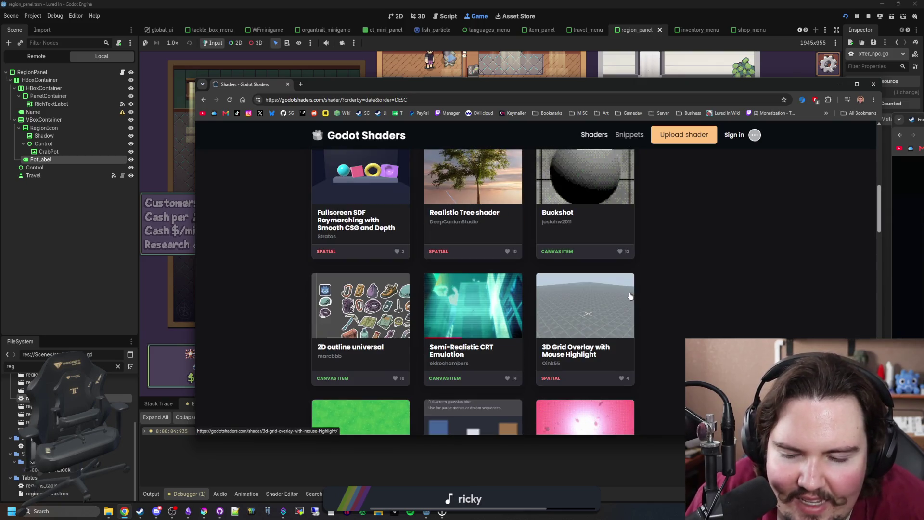
scroll(630, 295, "down", 2)
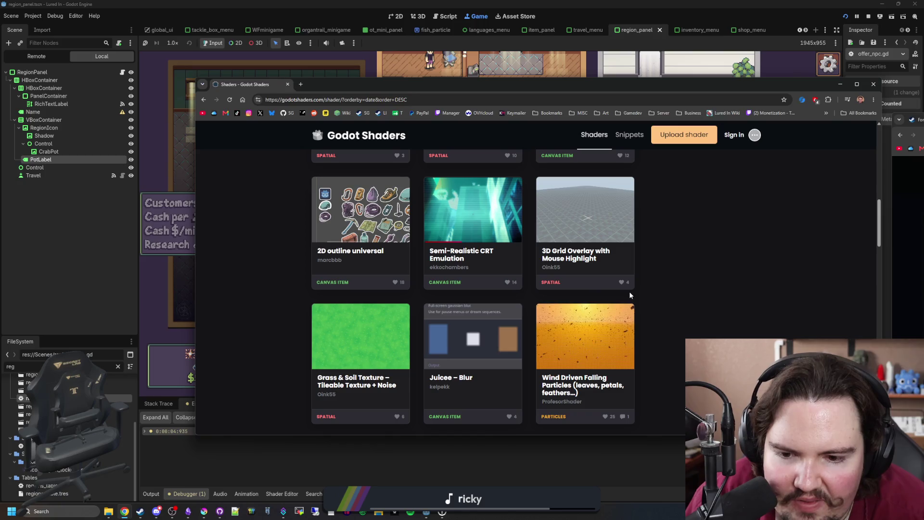
scroll(585, 296, "down", 3)
scroll(585, 297, "down", 3)
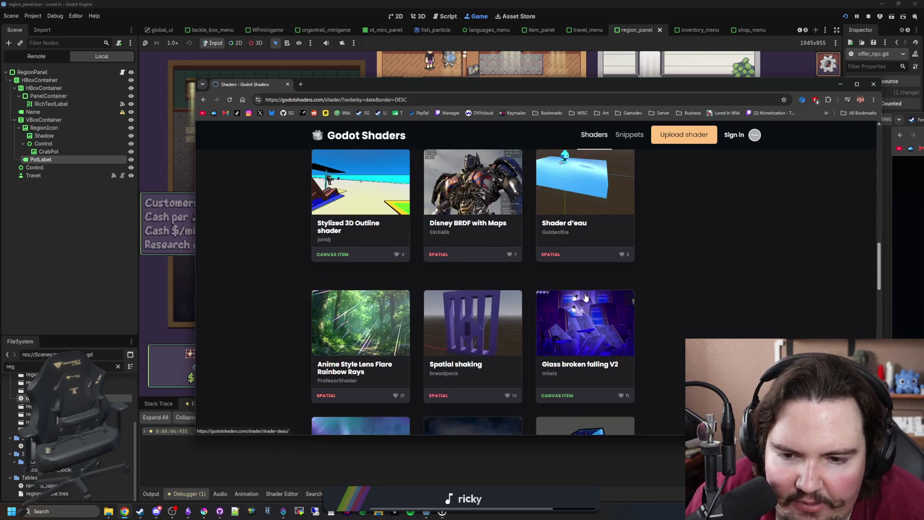
scroll(585, 297, "down", 4)
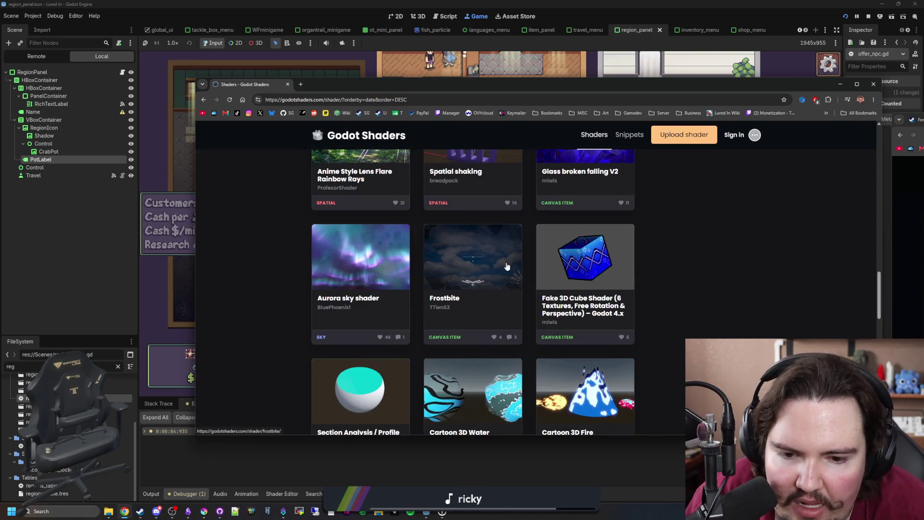
scroll(505, 265, "down", 5)
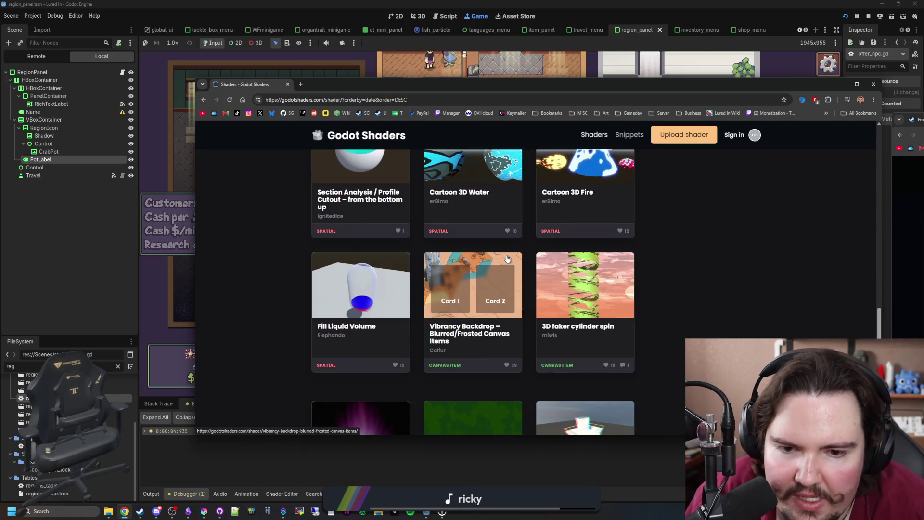
scroll(508, 260, "down", 2)
scroll(515, 221, "down", 4)
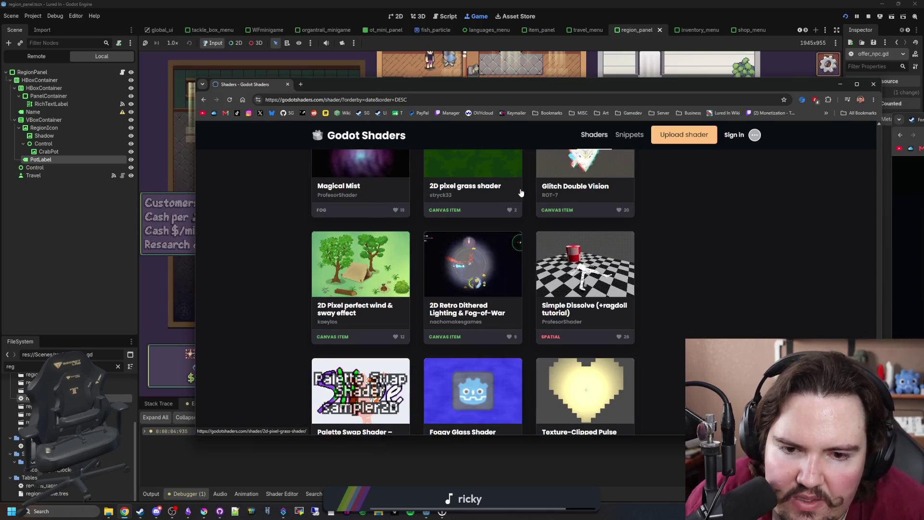
scroll(520, 193, "down", 2)
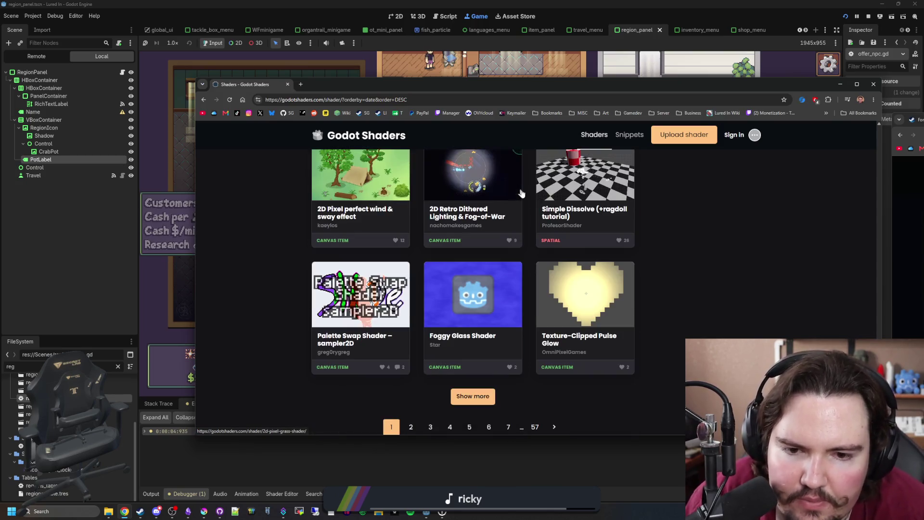
scroll(602, 220, "down", 2)
Step: Look through page 2 of the newest shaders, then return to page 1
left_click(411, 324)
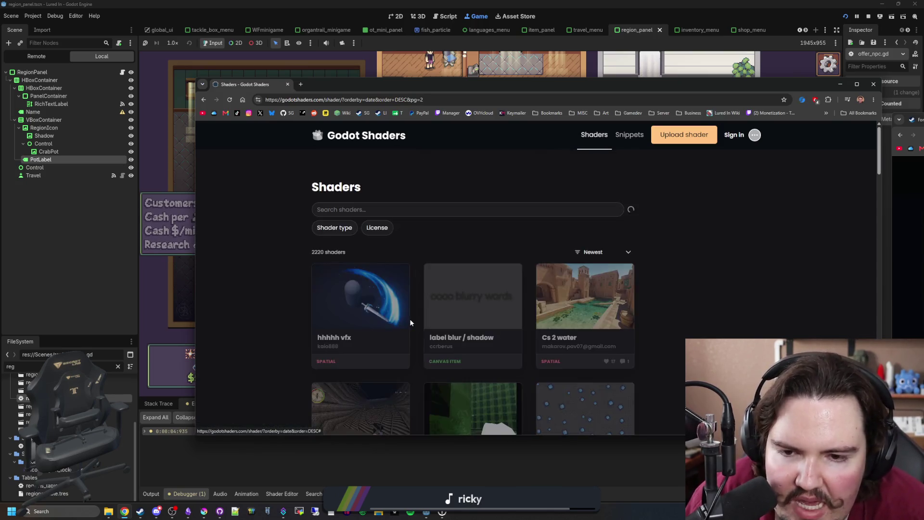
scroll(410, 322, "down", 2)
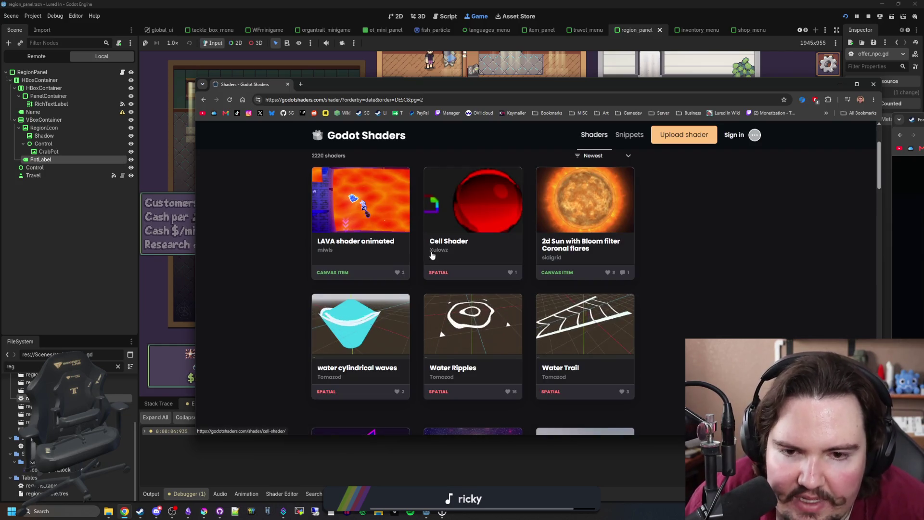
scroll(435, 248, "down", 9)
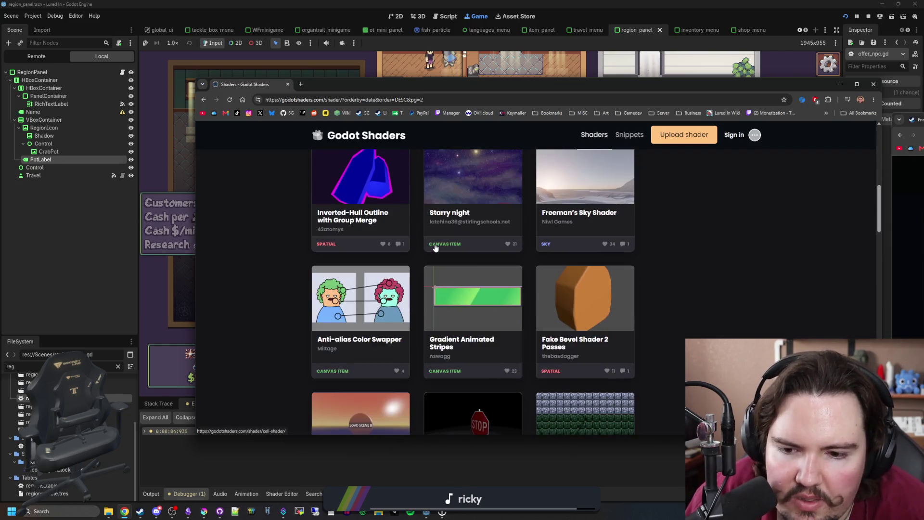
scroll(676, 276, "down", 4)
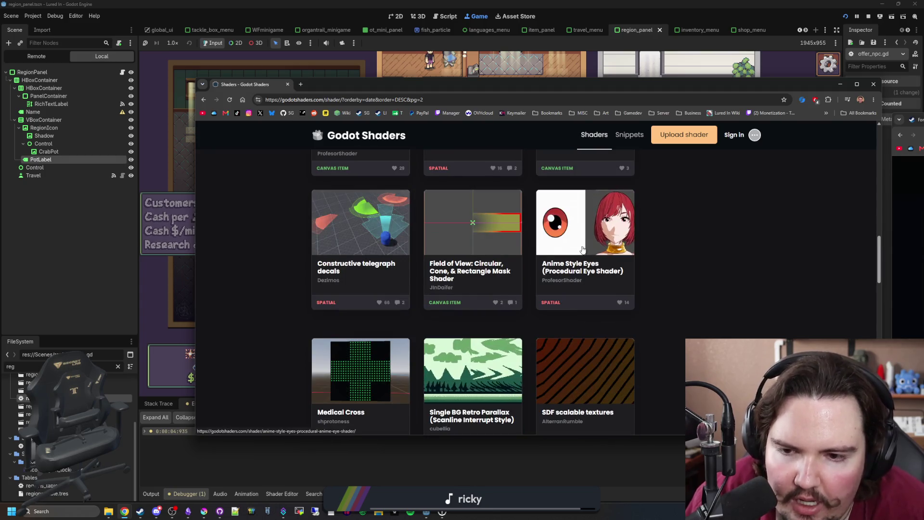
scroll(481, 259, "down", 3)
scroll(480, 259, "down", 4)
scroll(479, 254, "up", 4)
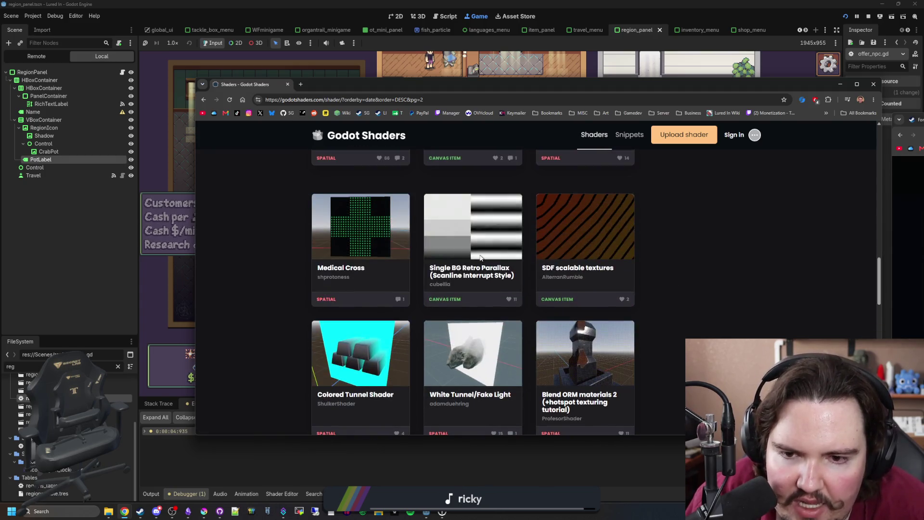
scroll(470, 264, "up", 2)
scroll(505, 267, "down", 3)
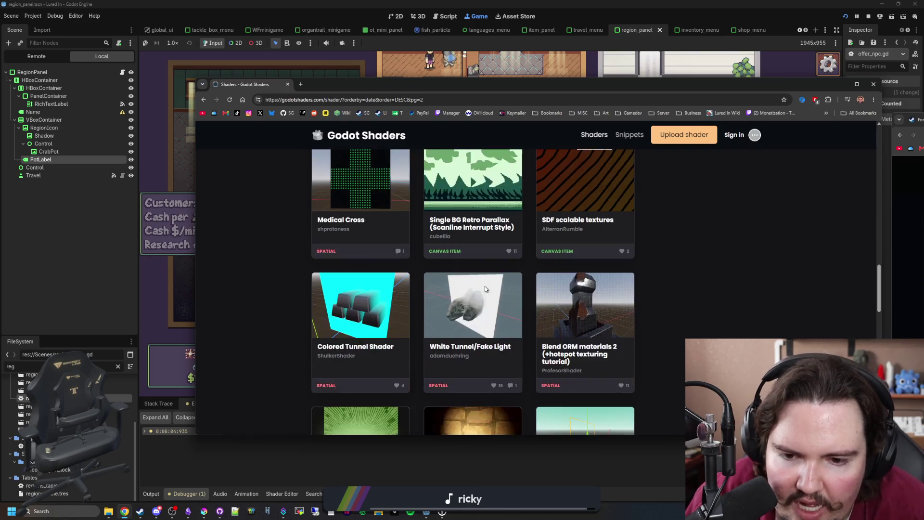
scroll(537, 273, "down", 4)
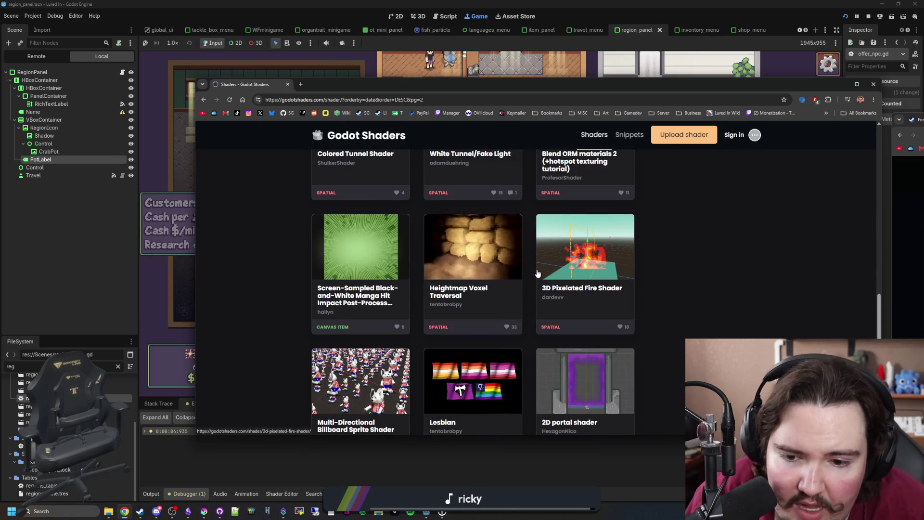
scroll(537, 272, "down", 3)
scroll(538, 273, "down", 8)
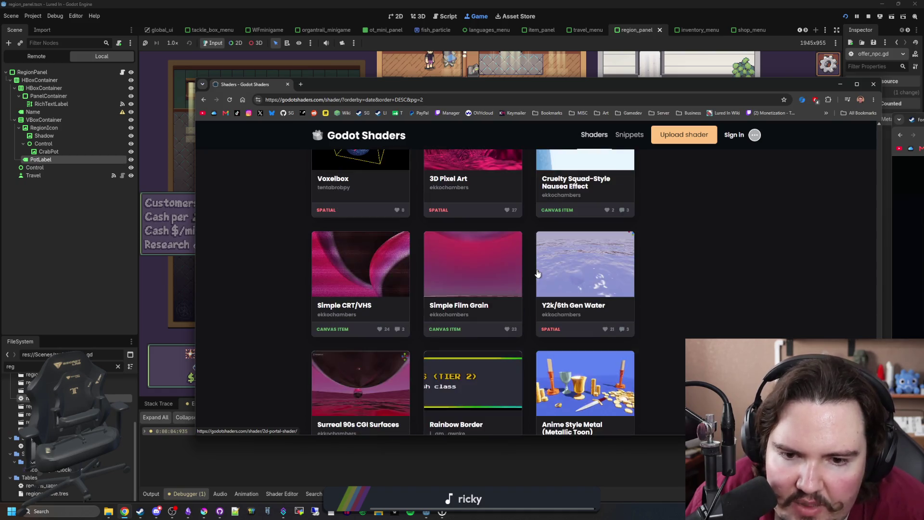
left_click(401, 326)
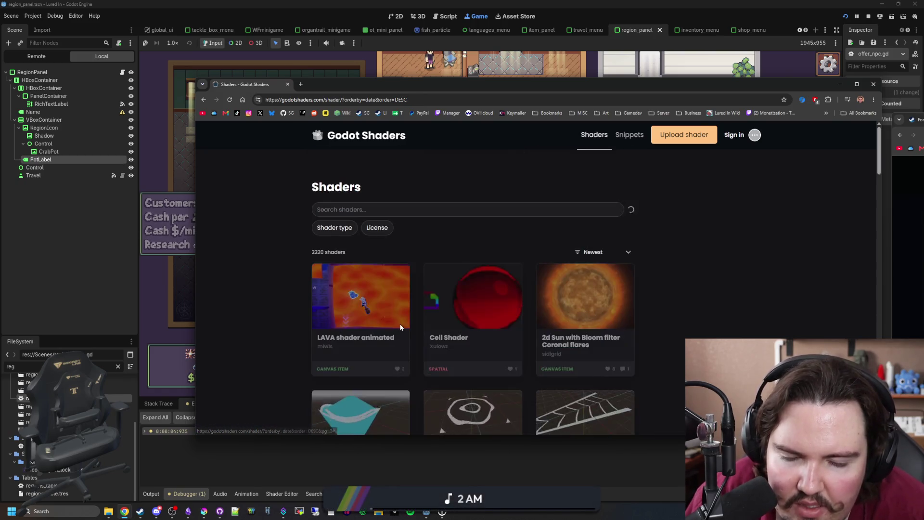
Step: Scroll through the first page of shaders once more, then close the Godot Shaders window
scroll(674, 265, "down", 3)
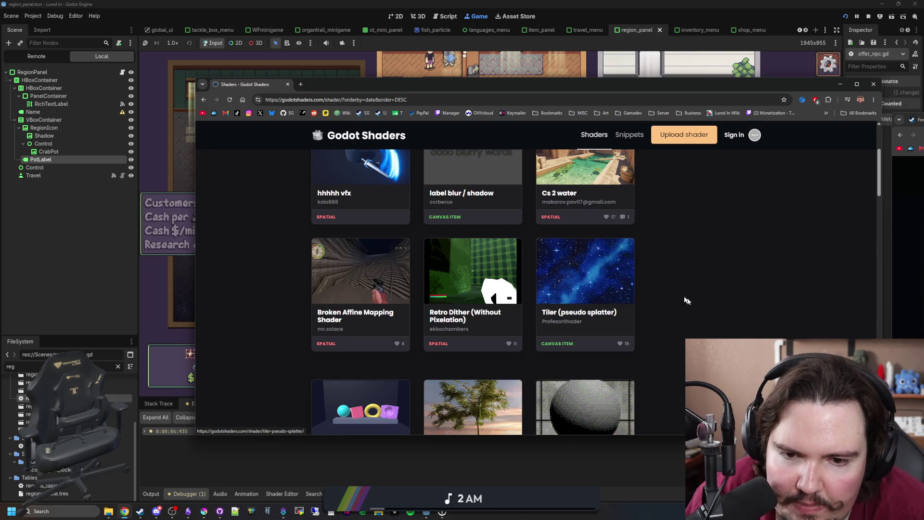
scroll(693, 301, "down", 3)
scroll(728, 289, "down", 3)
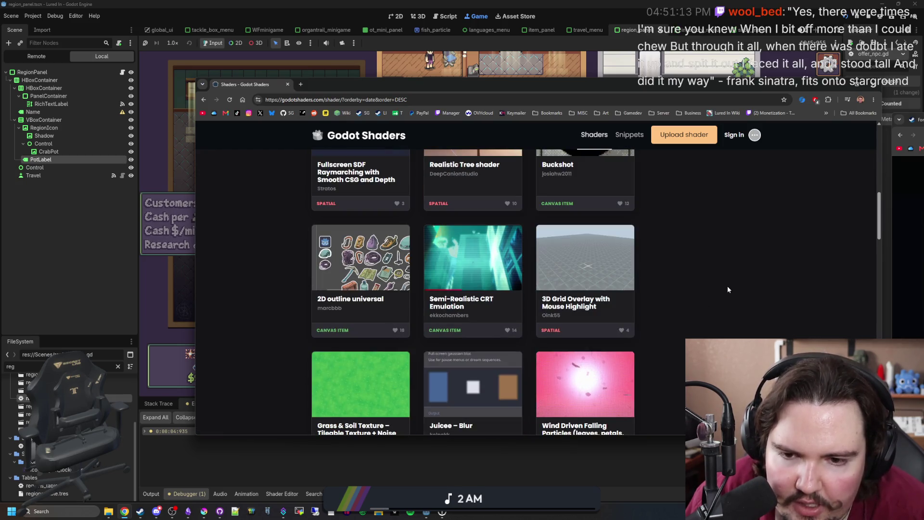
scroll(728, 289, "down", 3)
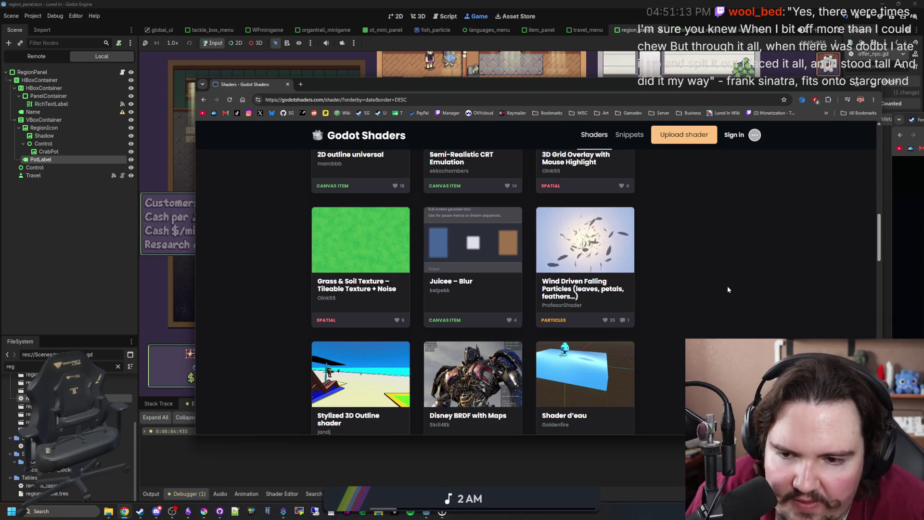
scroll(761, 272, "down", 2)
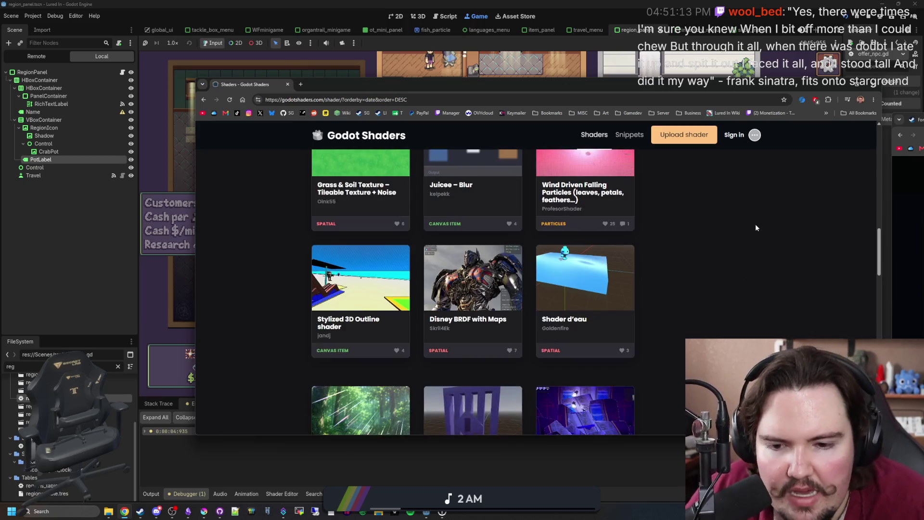
scroll(757, 206, "down", 4)
scroll(770, 214, "down", 3)
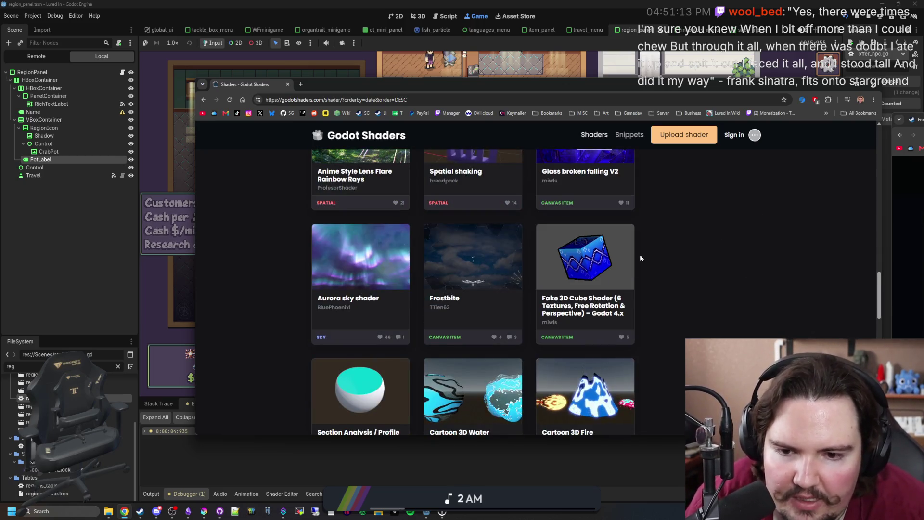
scroll(639, 254, "down", 2)
scroll(642, 244, "down", 4)
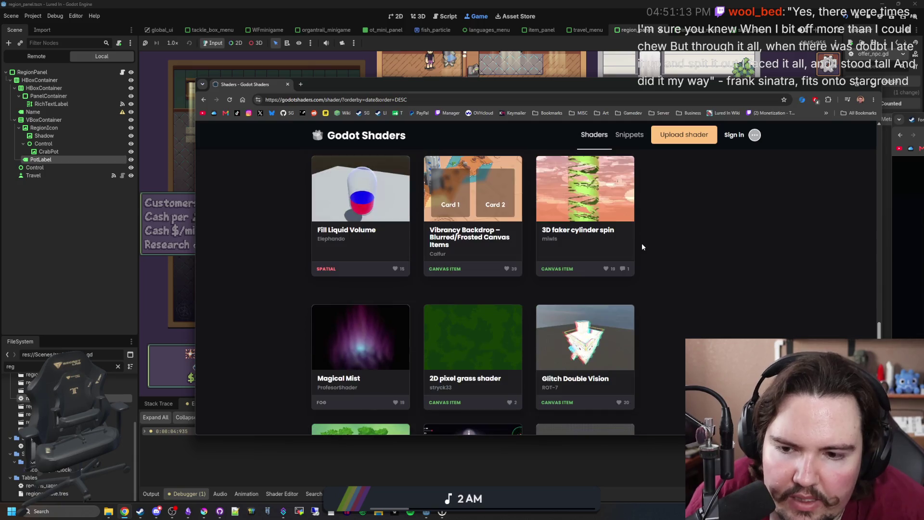
scroll(642, 244, "down", 4)
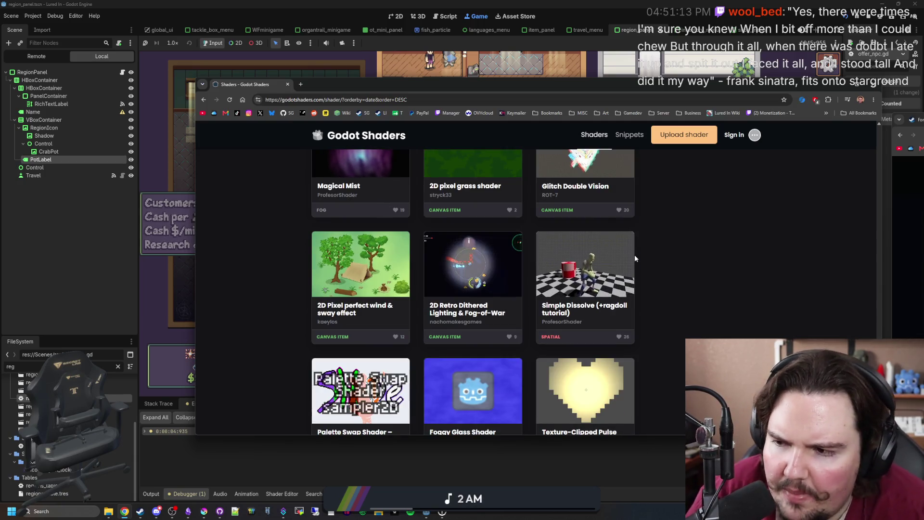
scroll(421, 274, "down", 4)
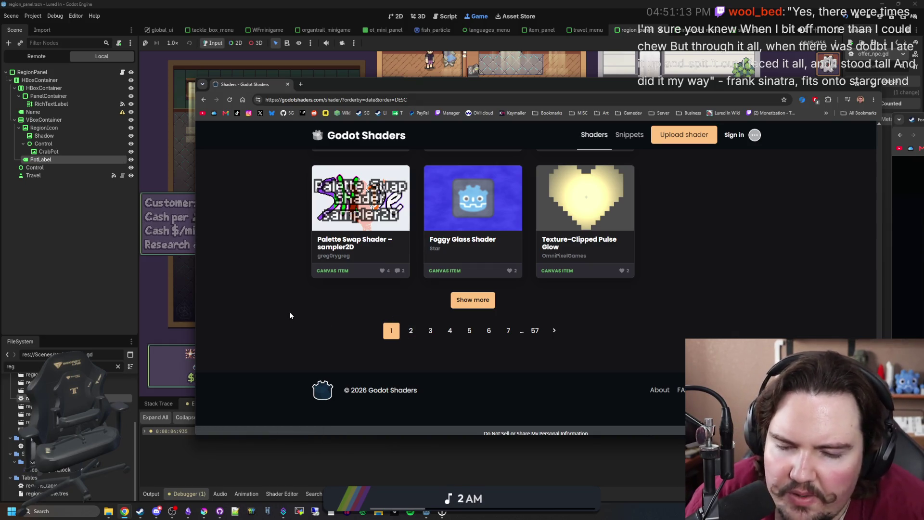
scroll(288, 314, "up", 15)
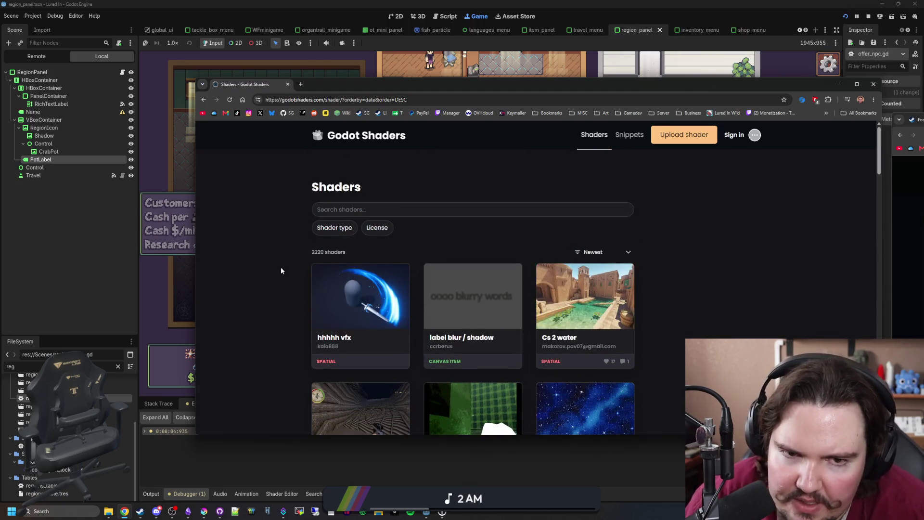
left_click(288, 84)
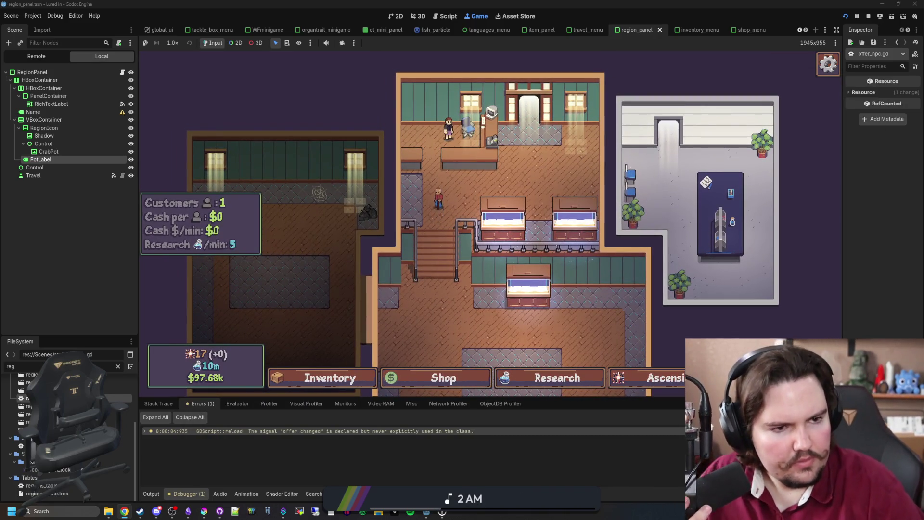
Step: Load itch.io in the new-tab window and open its Browse games listing
left_click_drag(917, 118, 380, 98)
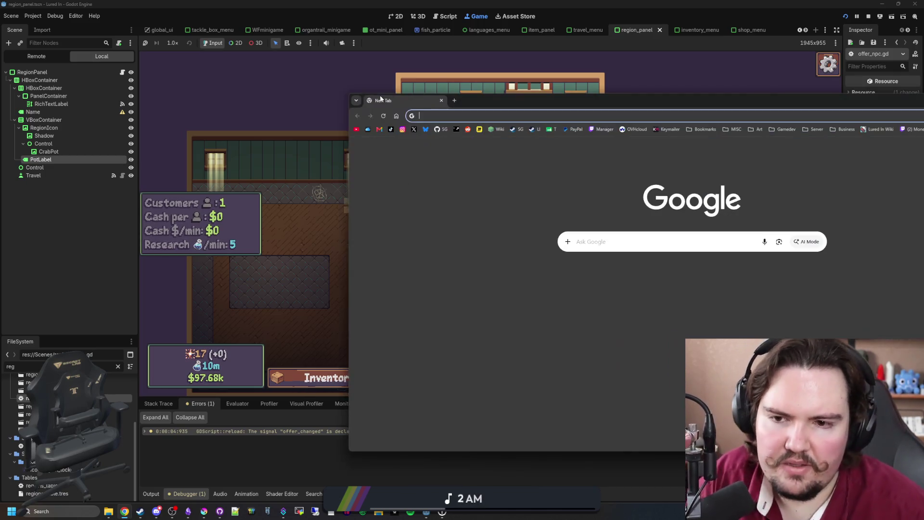
type("itch.io")
key("Return")
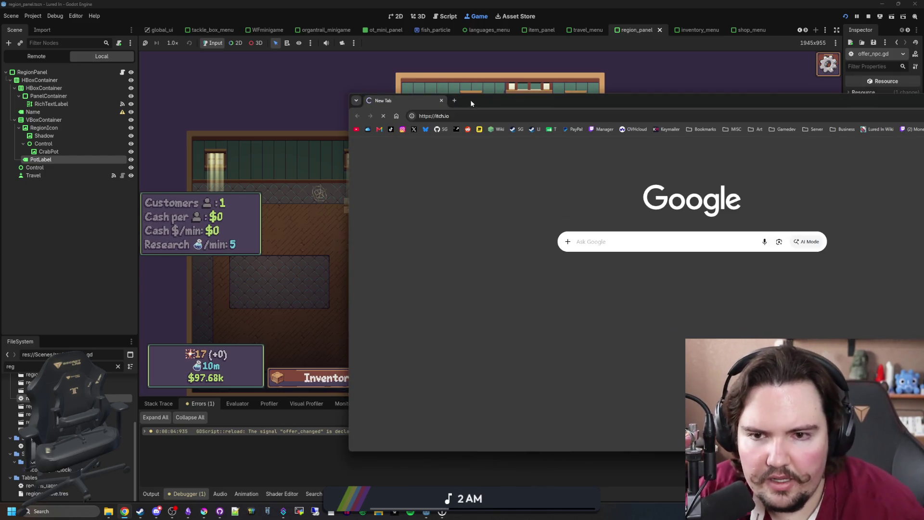
left_click_drag(524, 100, 298, 94)
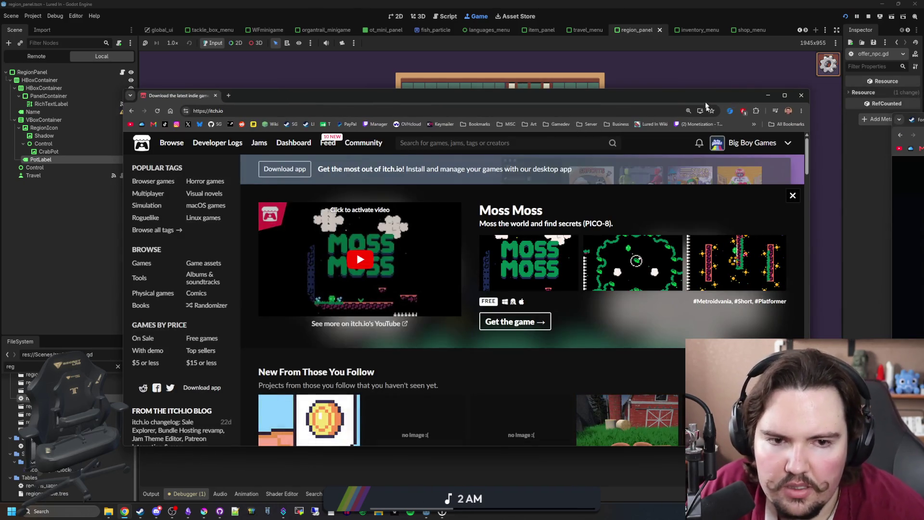
left_click(175, 148)
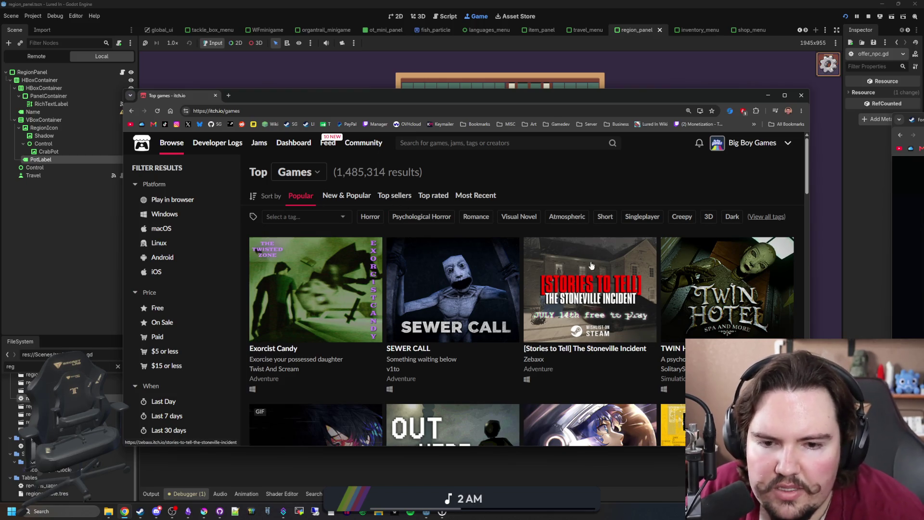
Step: Scroll through the popular Top Games listing, then jump back to the top
scroll(565, 278, "down", 3)
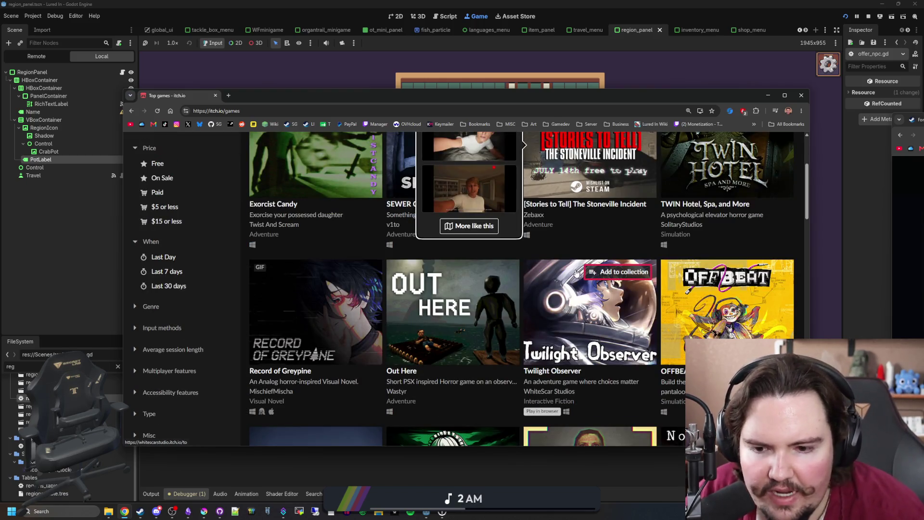
mouse_move(453, 331)
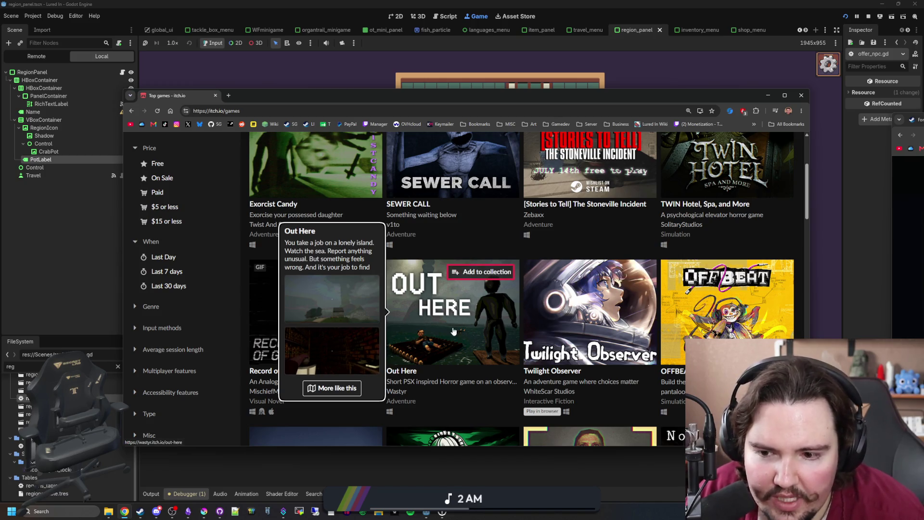
scroll(453, 331, "down", 6)
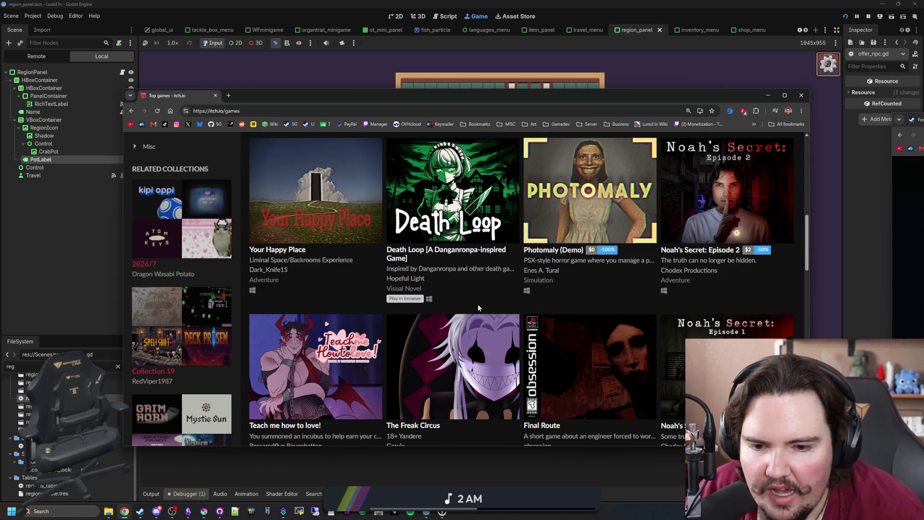
scroll(478, 307, "down", 6)
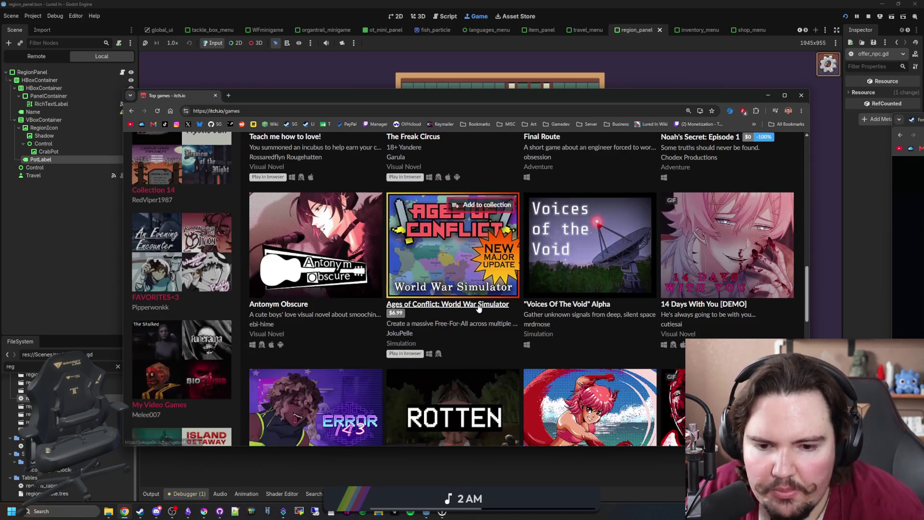
scroll(477, 304, "down", 4)
scroll(478, 304, "down", 3)
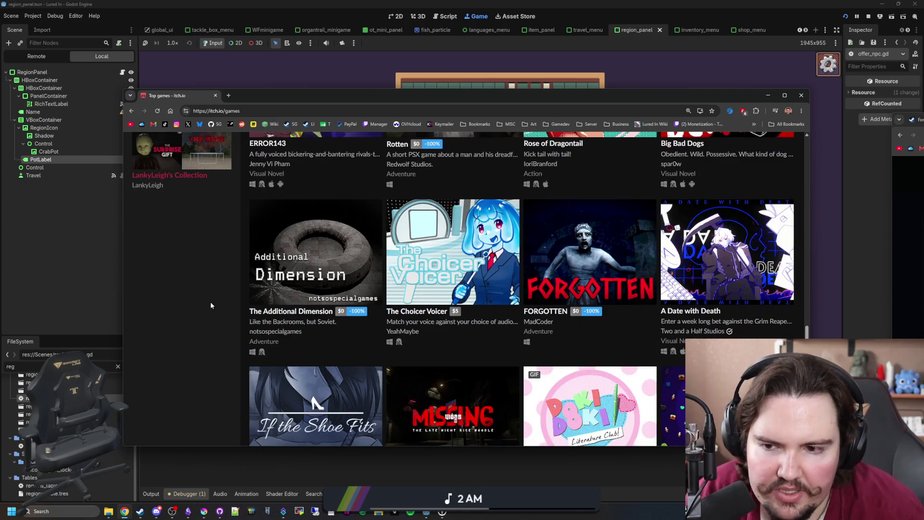
scroll(210, 305, "down", 2)
scroll(339, 287, "down", 3)
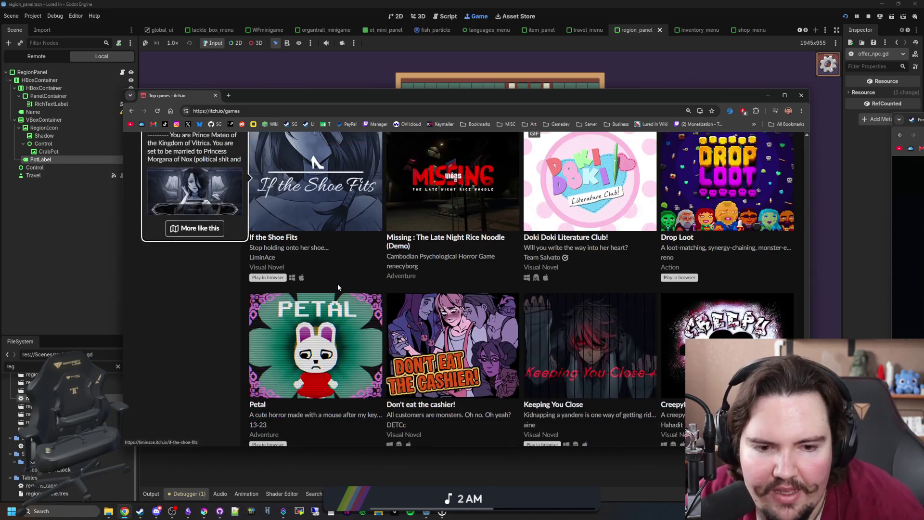
scroll(360, 274, "down", 6)
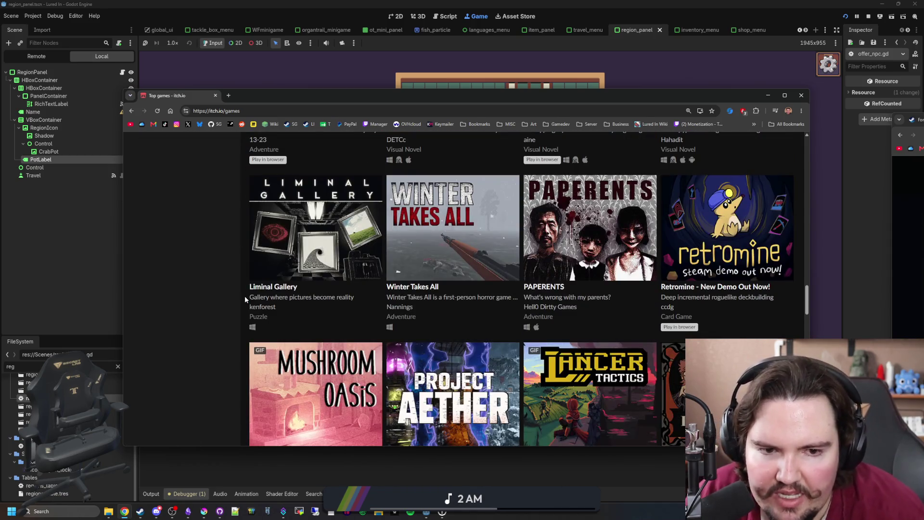
scroll(245, 298, "down", 3)
scroll(381, 272, "down", 7)
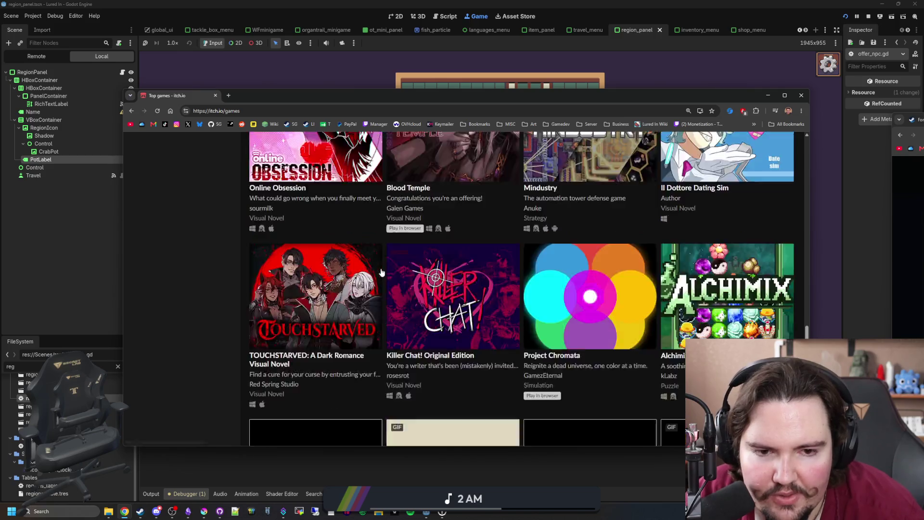
scroll(381, 269, "down", 11)
scroll(481, 288, "down", 7)
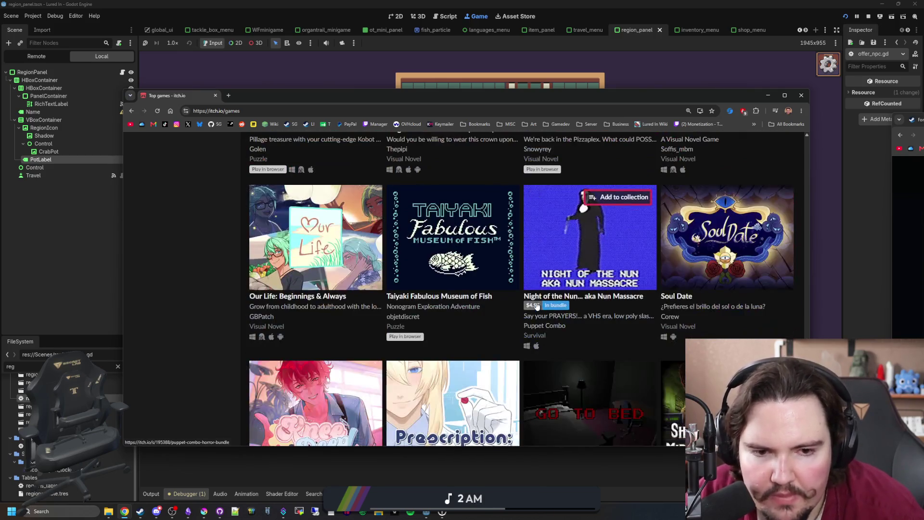
key("Home")
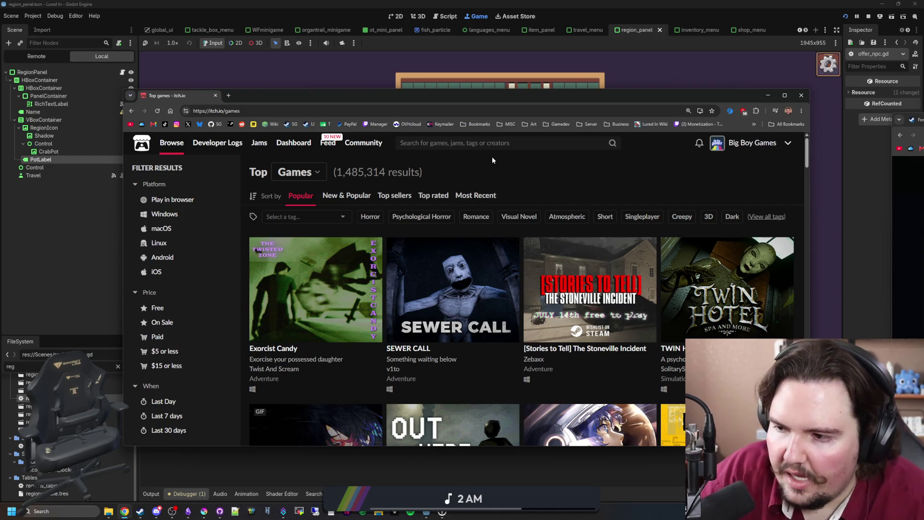
Step: Move the itch.io window aside and open Starground's Steam page from the SG bookmark
mouse_move(330, 103)
left_mouse_down()
mouse_move(516, 232)
mouse_move(532, 390)
mouse_move(316, 69)
mouse_move(347, 62)
mouse_move(278, 100)
mouse_move(339, 90)
mouse_move(355, 79)
mouse_move(353, 65)
mouse_move(320, 80)
left_mouse_up()
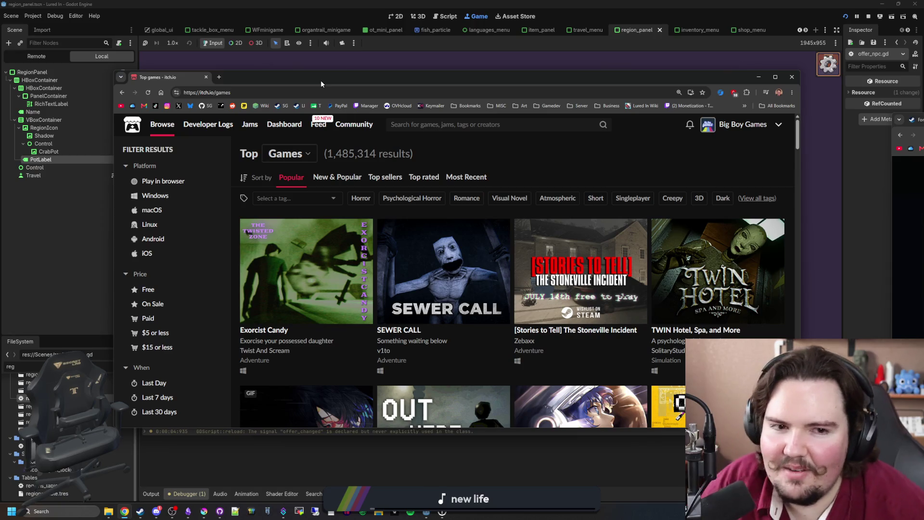
left_click(219, 77)
Step: Look over the Starground Steam store page
left_click(283, 106)
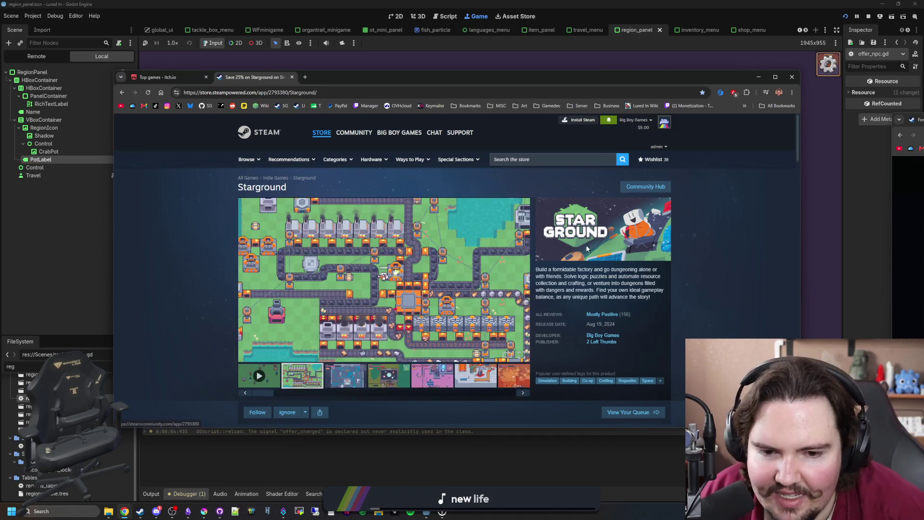
scroll(585, 246, "down", 3)
scroll(586, 248, "down", 4)
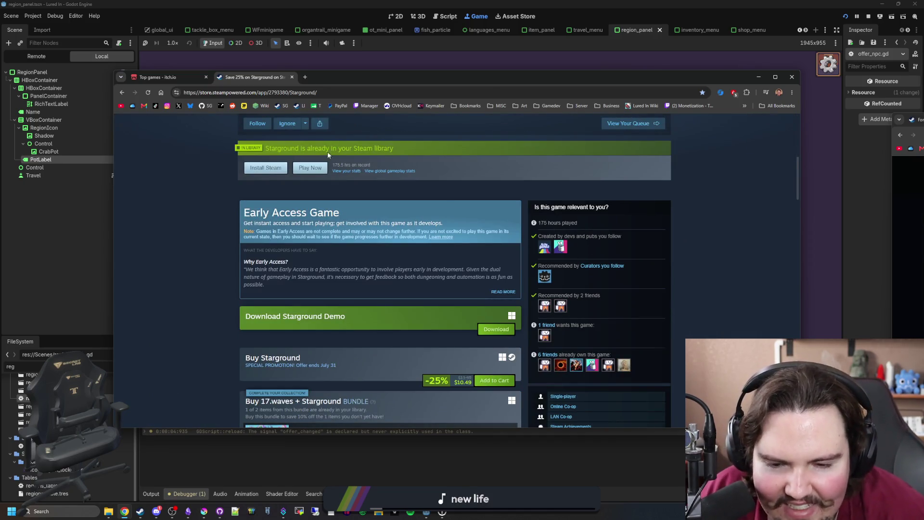
scroll(327, 151, "up", 7)
Step: Browse the Lured In Steam store page
left_click(300, 106)
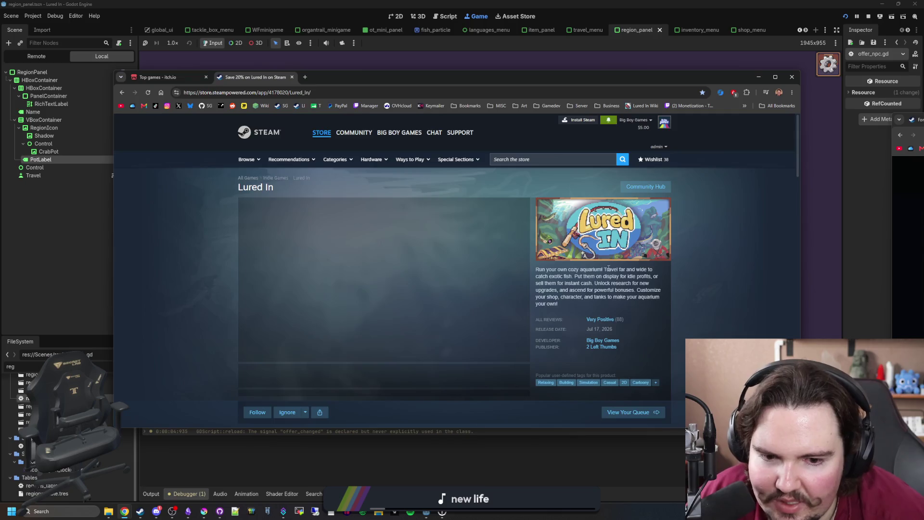
scroll(554, 268, "down", 8)
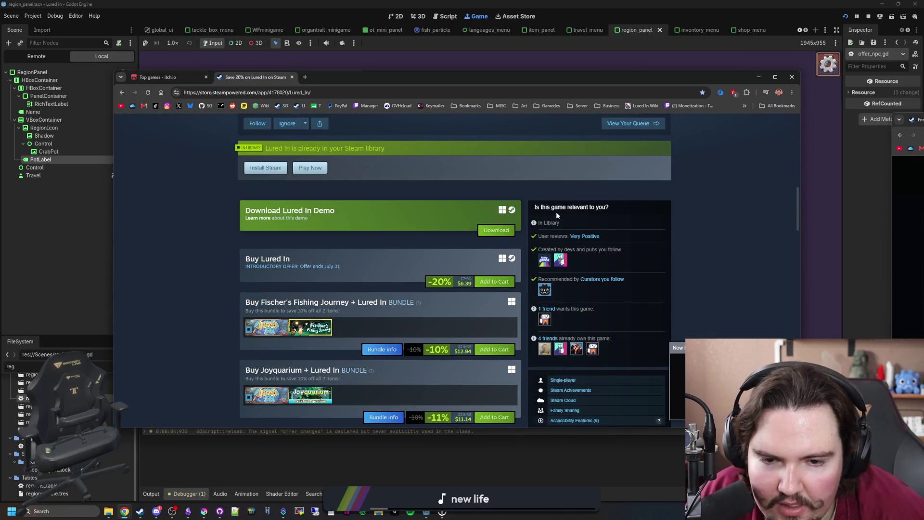
scroll(549, 327, "down", 4)
scroll(552, 319, "up", 12)
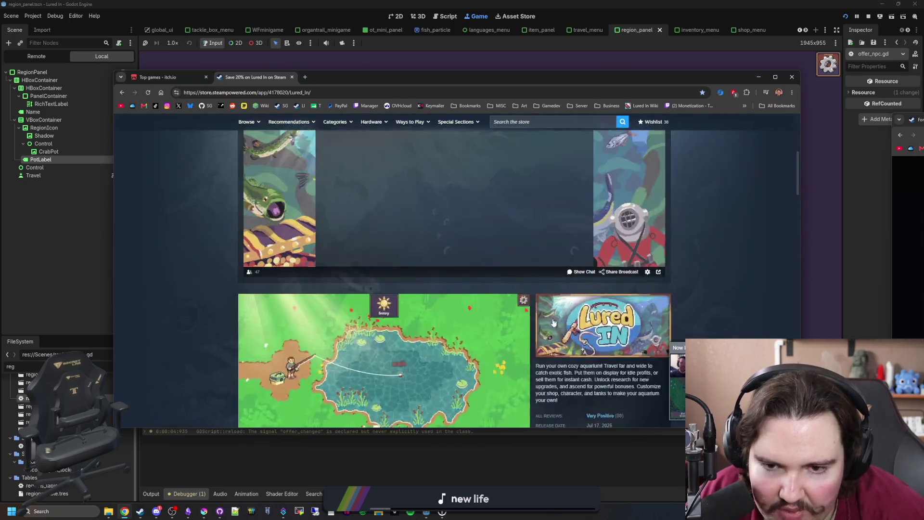
scroll(554, 322, "down", 3)
scroll(553, 321, "up", 5)
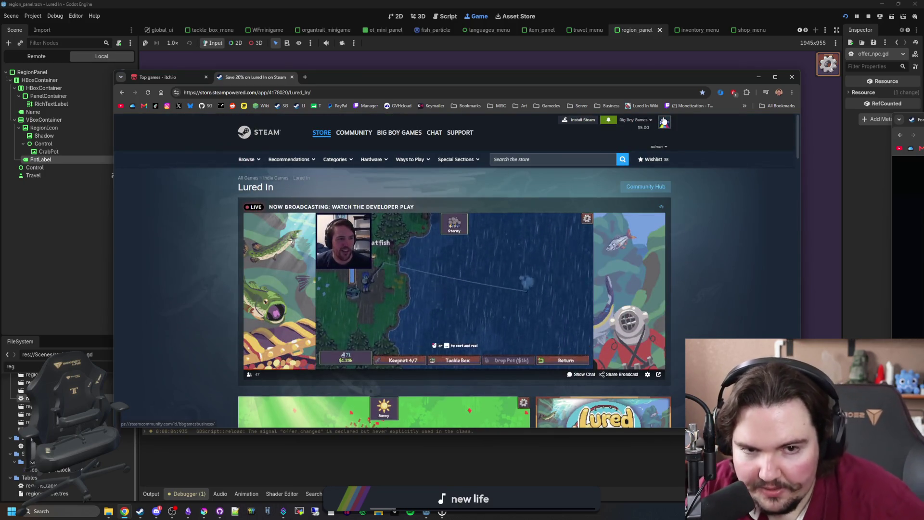
Step: From notifications, open the Tiny Aquarium: Social Fishkeeping wishlist sale page and scroll to its bundles
left_click(608, 120)
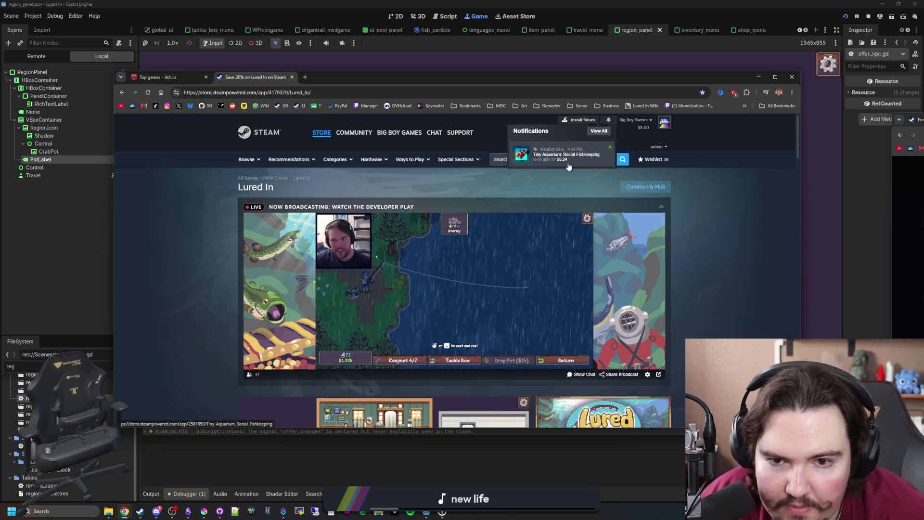
left_click(587, 152)
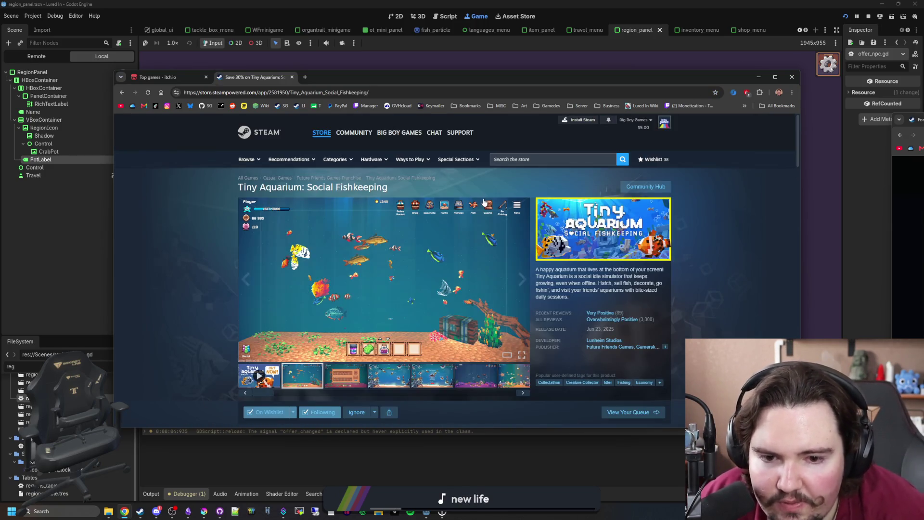
scroll(514, 313, "down", 5)
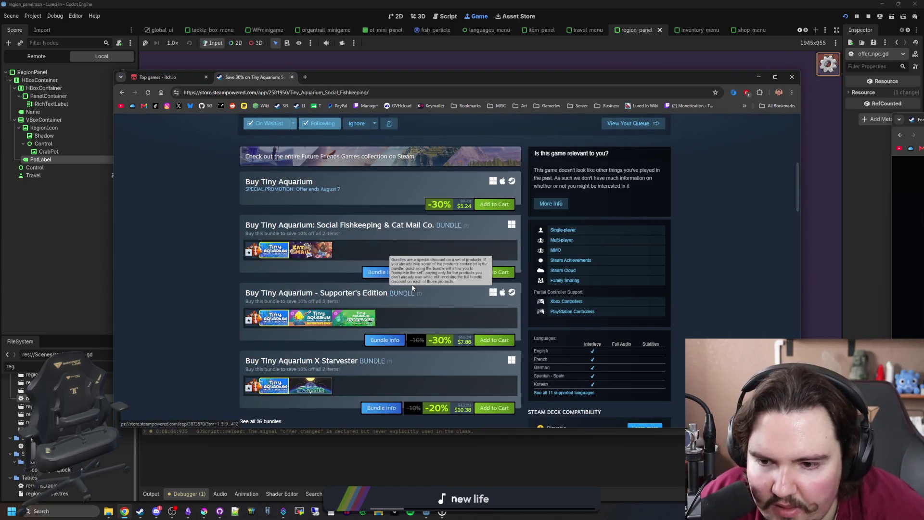
scroll(385, 270, "down", 2)
scroll(276, 325, "up", 8)
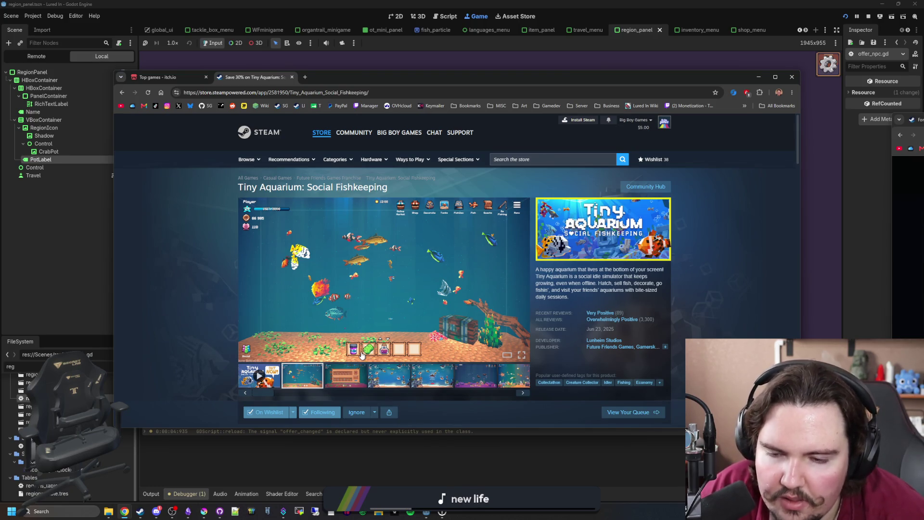
scroll(362, 355, "down", 8)
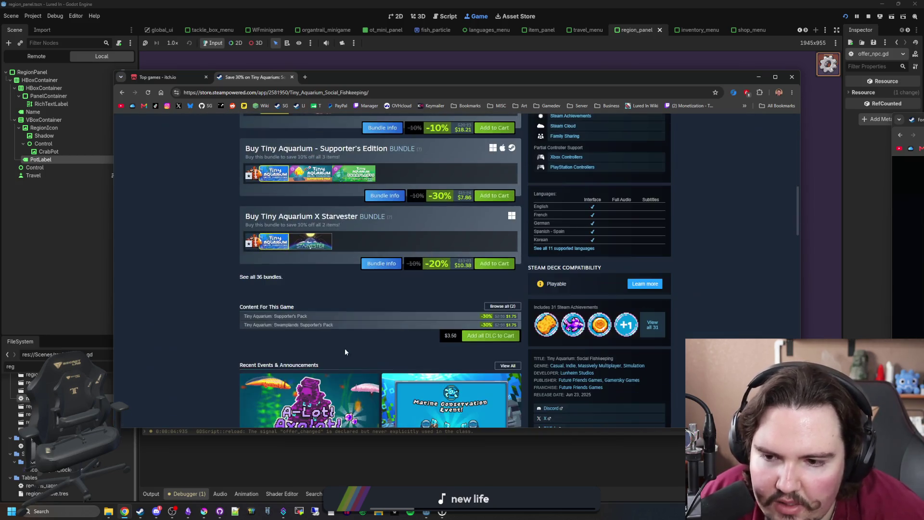
Step: Show all 36 Tiny Aquarium bundles, scroll through the list, then return to its top
left_click(263, 279)
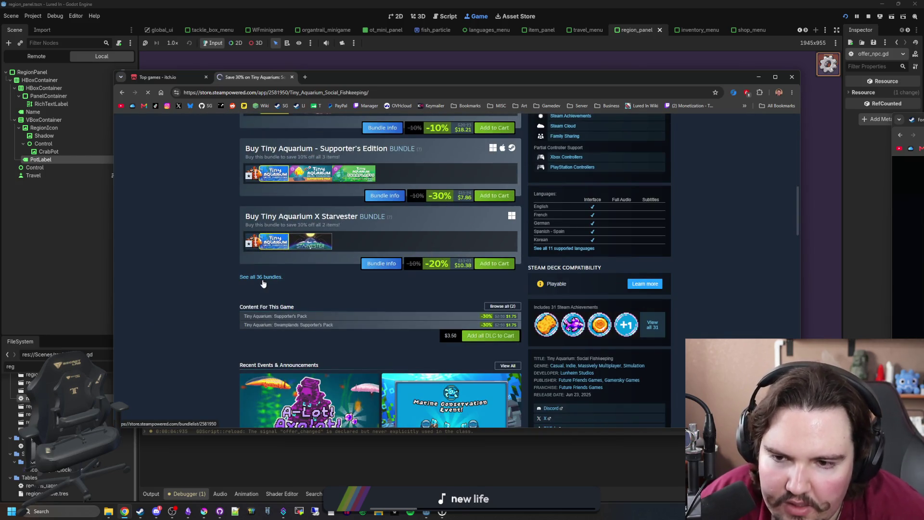
scroll(263, 283, "down", 3)
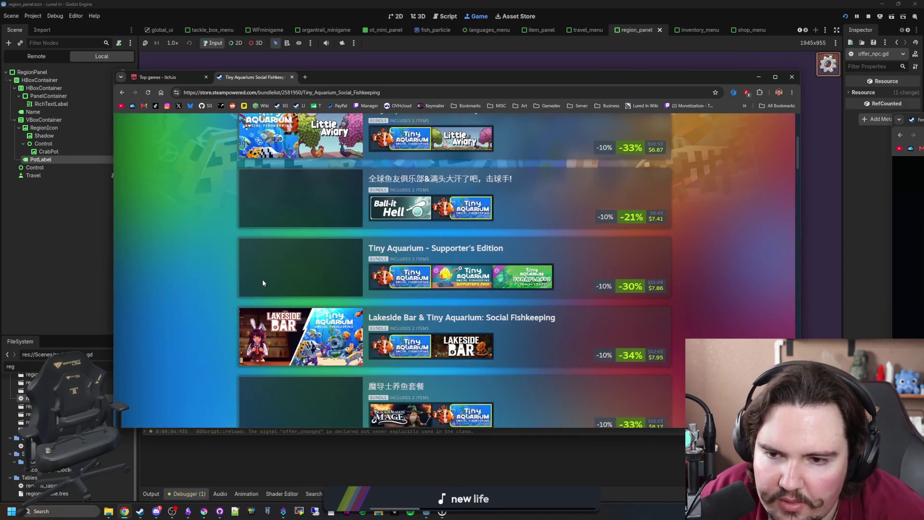
scroll(262, 283, "down", 8)
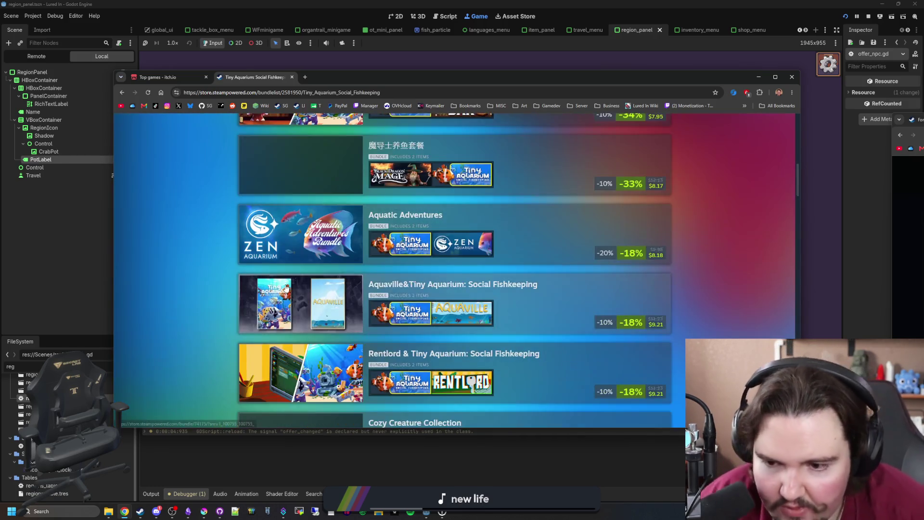
scroll(280, 281, "down", 3)
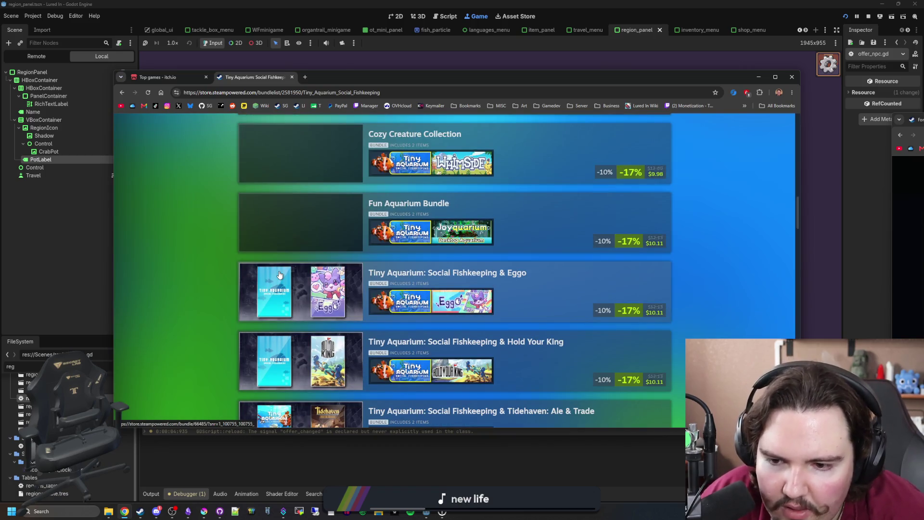
scroll(279, 275, "down", 10)
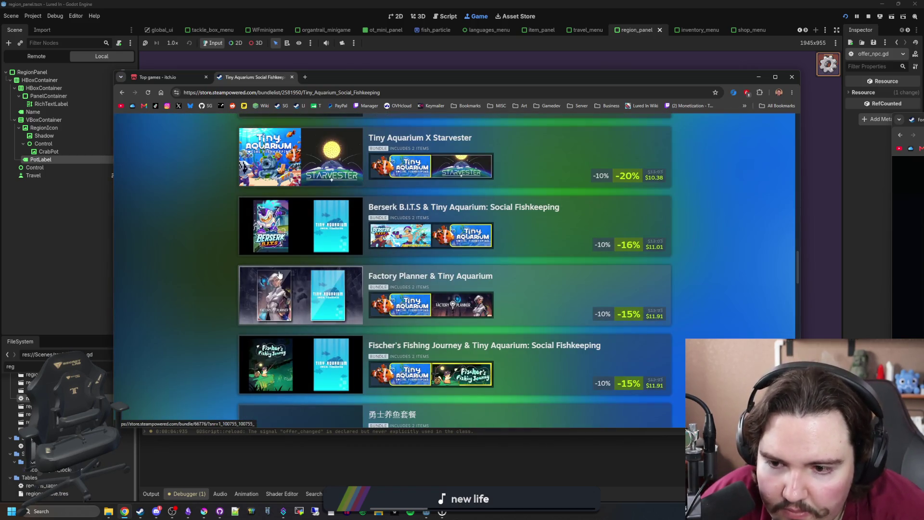
scroll(279, 275, "down", 2)
scroll(307, 240, "up", 3)
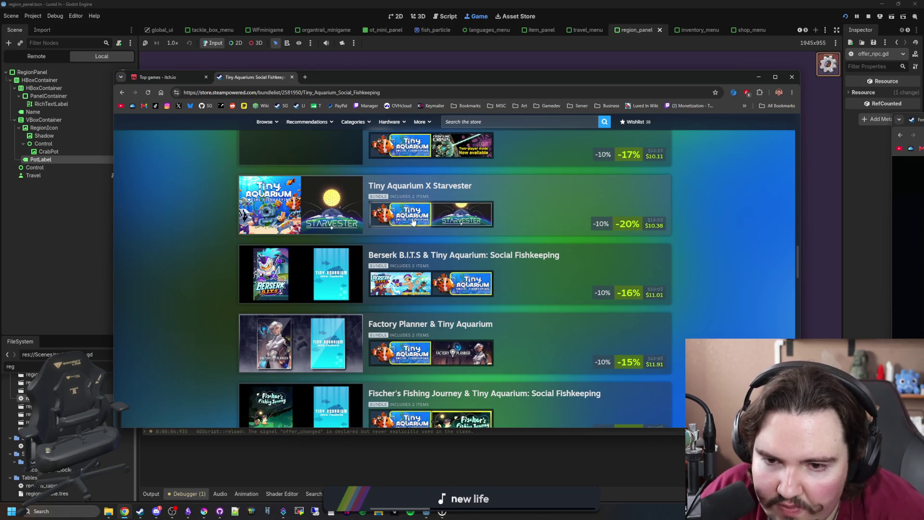
mouse_move(464, 213)
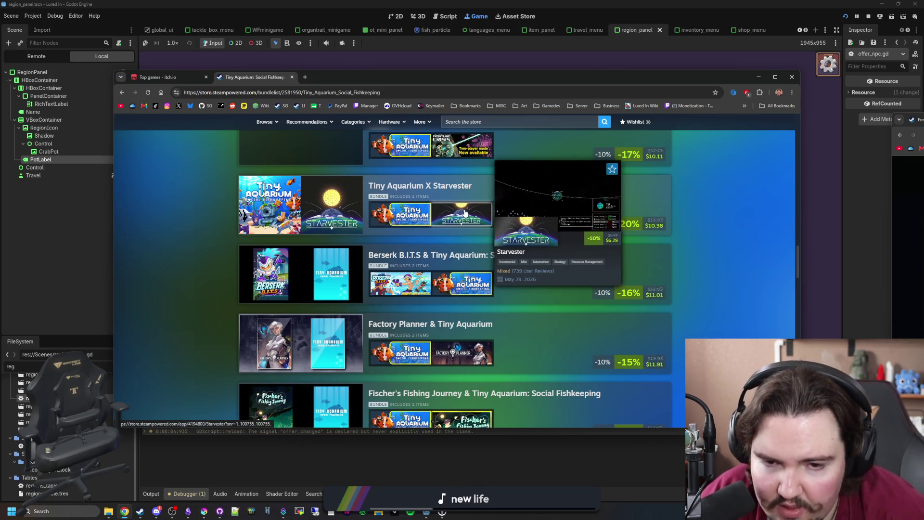
scroll(464, 213, "down", 5)
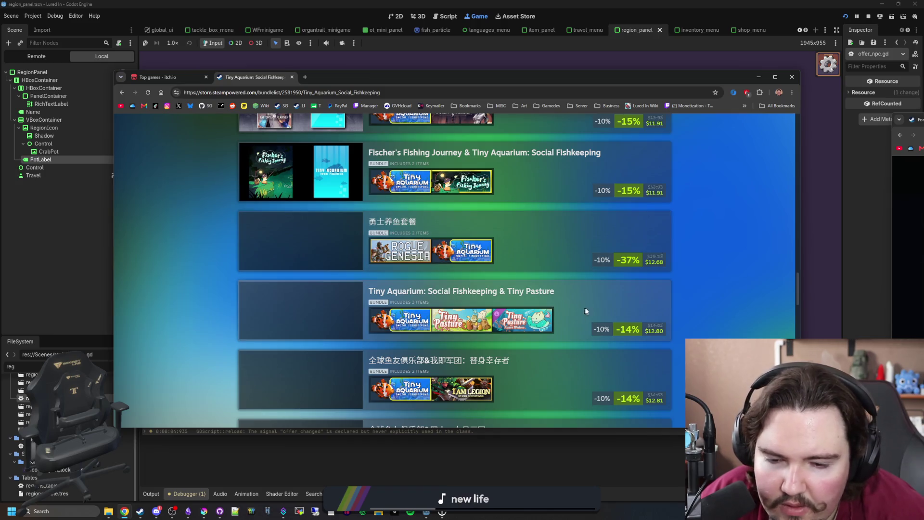
scroll(520, 273, "down", 5)
scroll(520, 273, "down", 5)
scroll(520, 273, "down", 5)
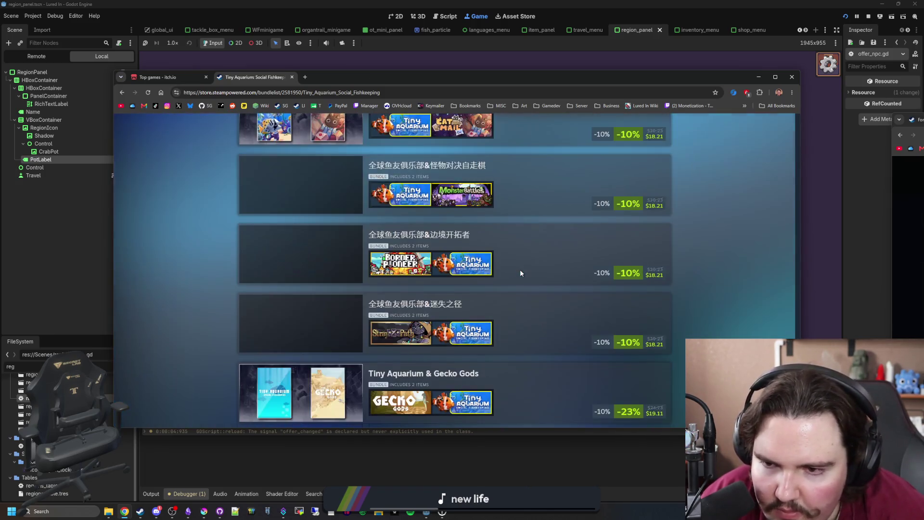
scroll(520, 273, "down", 5)
key("Home")
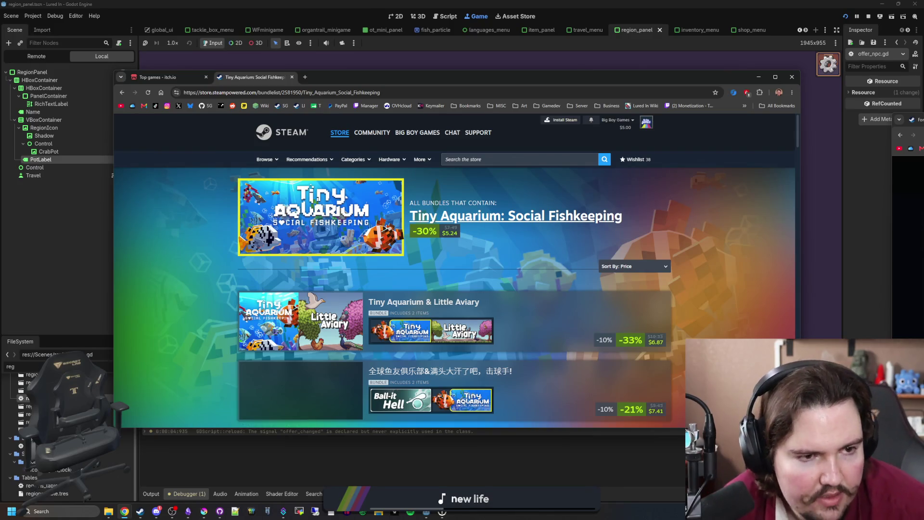
Step: Check Discord, finish scrolling the Tiny Aquarium bundles, then close the Chrome window
key("alt+Tab")
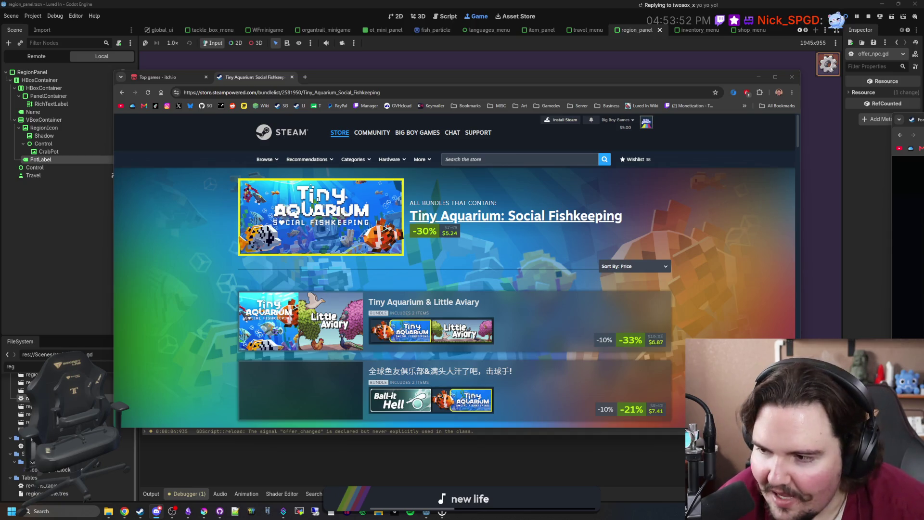
left_click(749, 204)
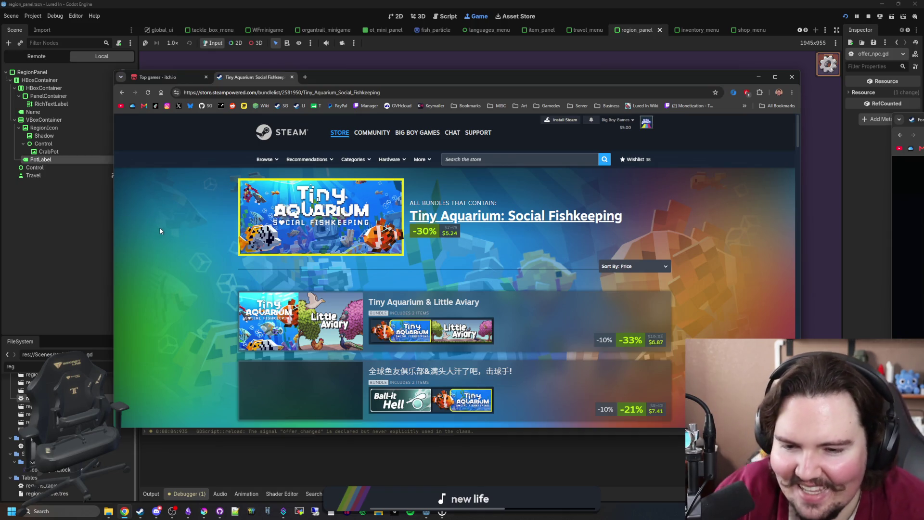
scroll(163, 226, "down", 4)
scroll(286, 159, "down", 3)
scroll(287, 159, "down", 1)
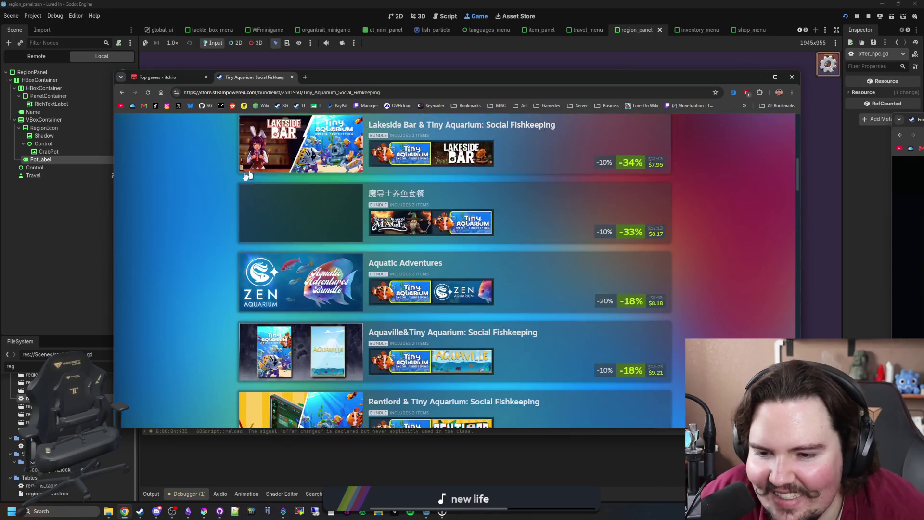
scroll(128, 226, "down", 10)
scroll(128, 227, "up", 4)
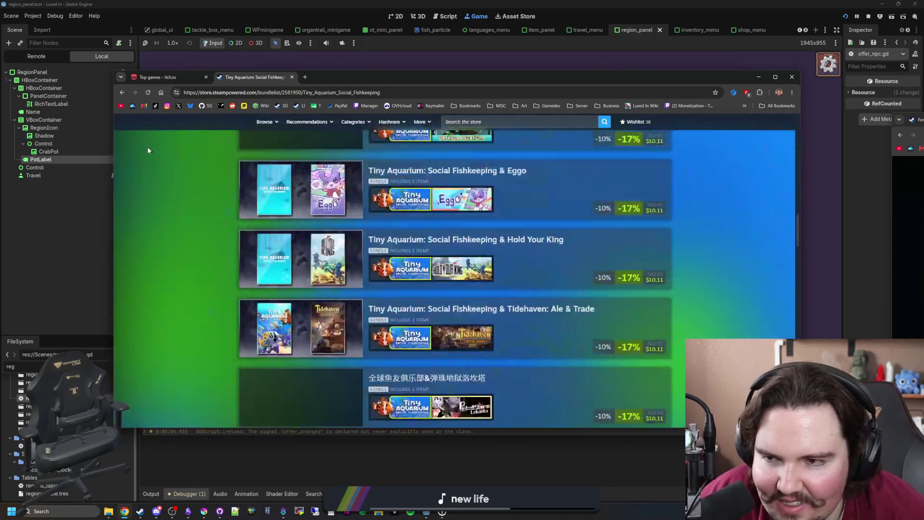
left_click(186, 79)
left_click(207, 79)
left_click(207, 79)
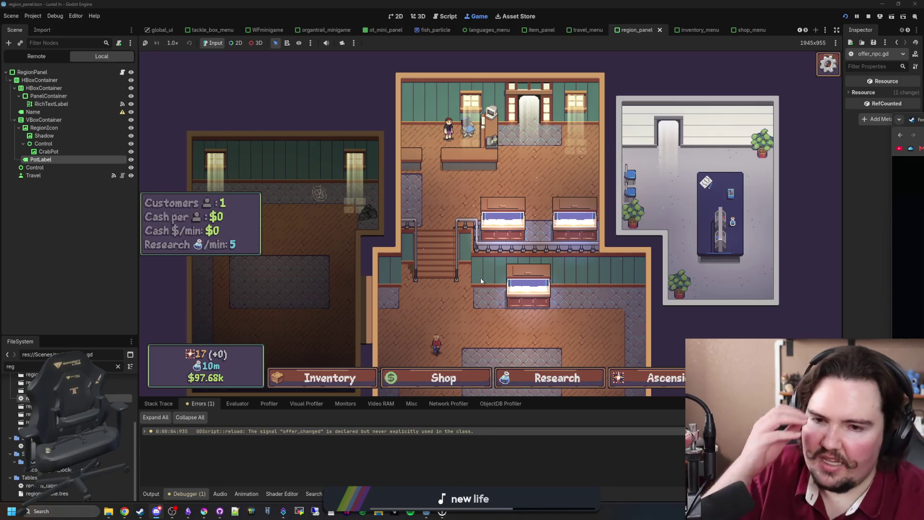
Step: View the game's ascension screen, stop the game, and clear the FileSystem file filter
left_click(650, 374)
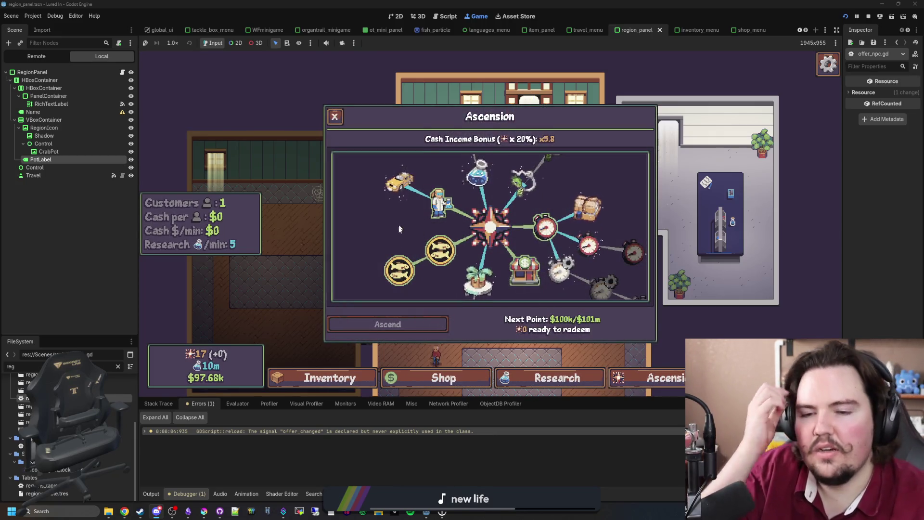
left_click(872, 17)
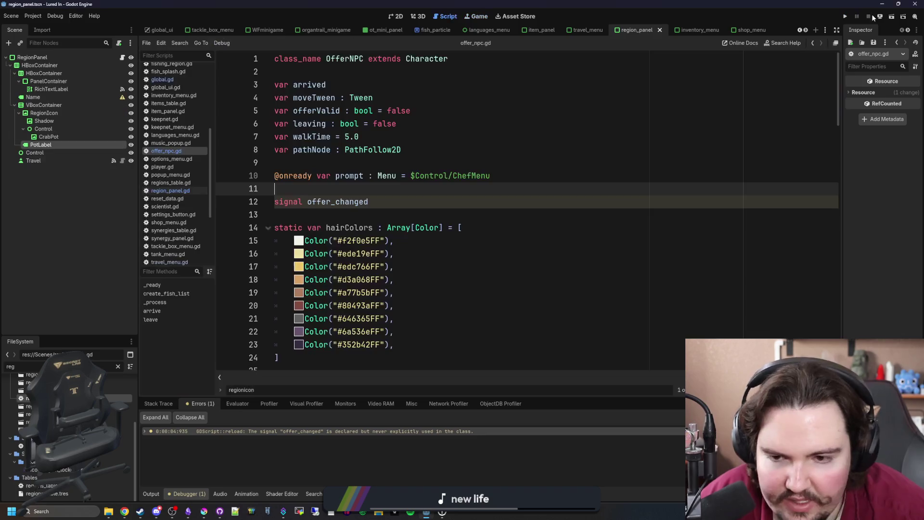
left_click(385, 211)
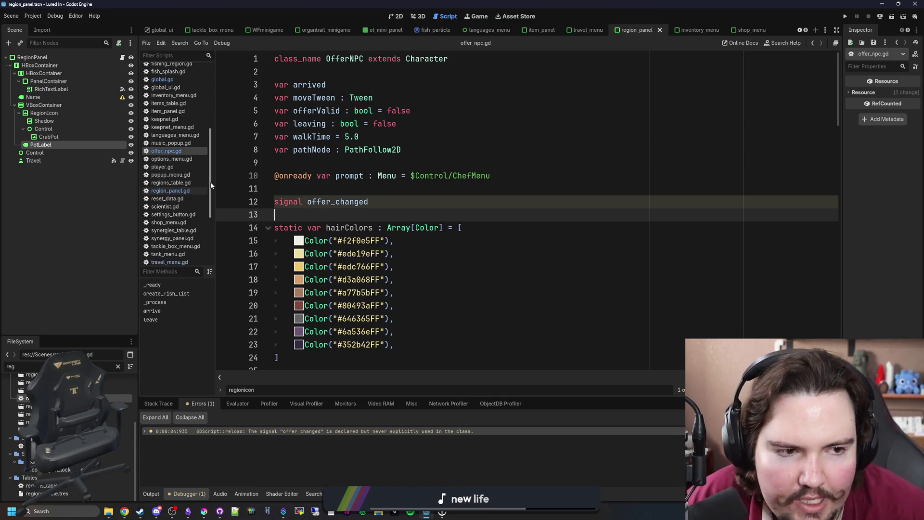
left_click(117, 366)
Step: Filter files by 'asce', open ascension_table.gd, and switch the icon to icon_pot_sensors.png
type("asce")
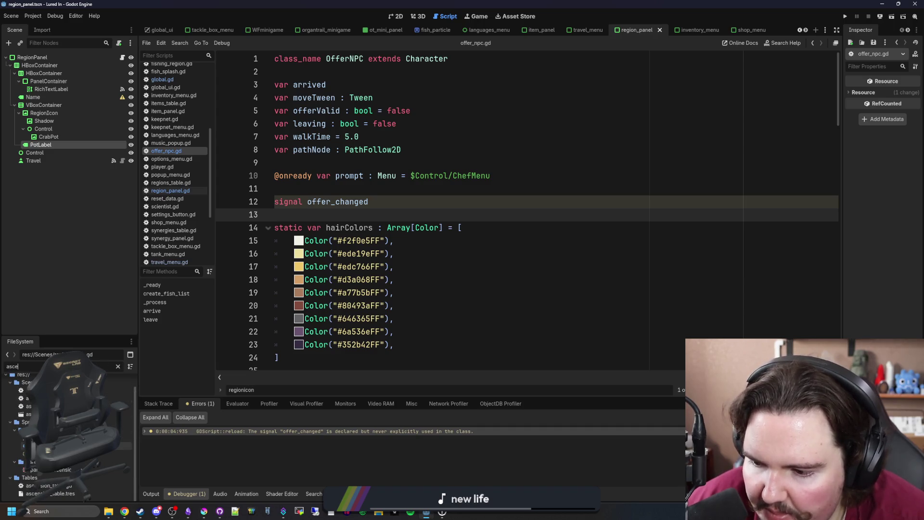
double_click(48, 485)
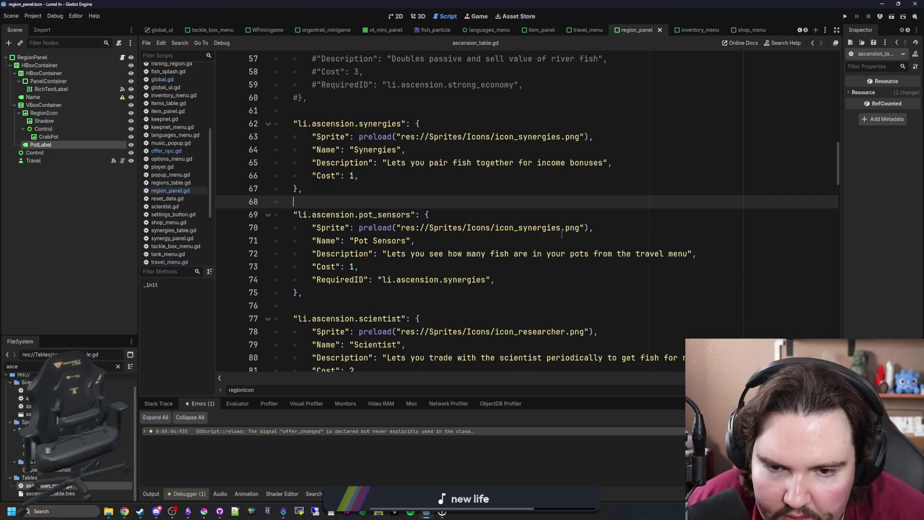
double_click(553, 228)
type("icon_pot_")
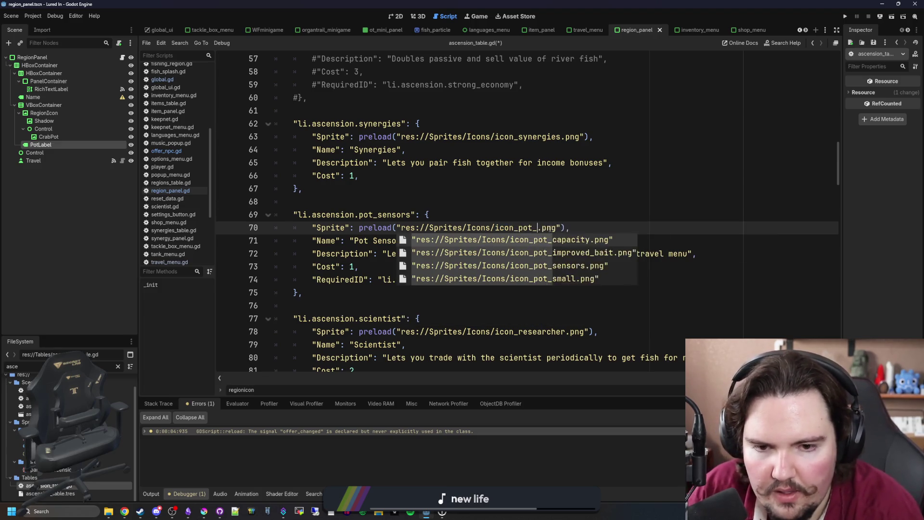
type("sens")
key("Return")
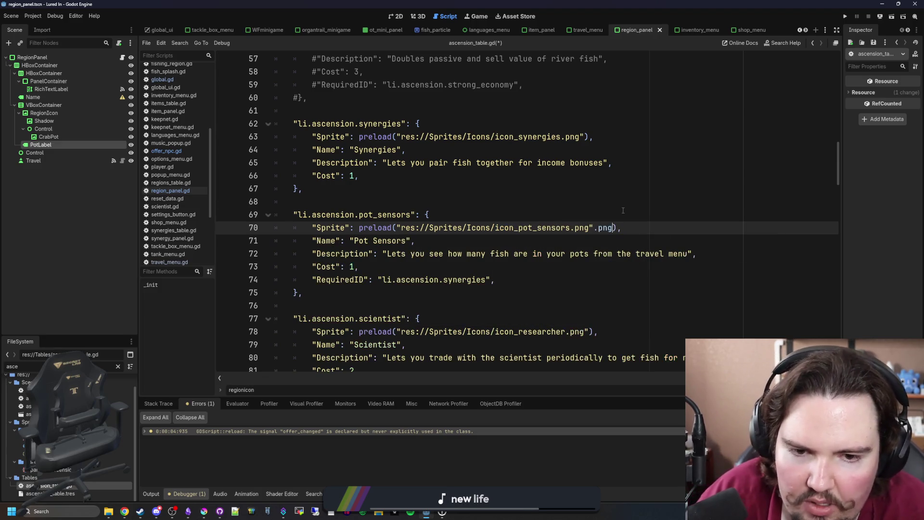
Step: Remove the duplicate file extension, save the script, and run the project
key("BackSpace")
left_click(612, 204)
left_click(502, 191)
key("ctrl+s")
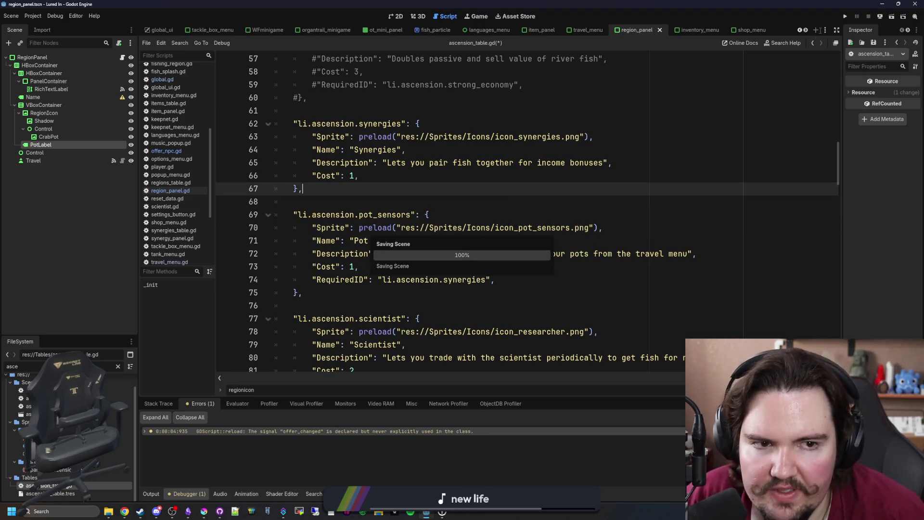
left_click(845, 18)
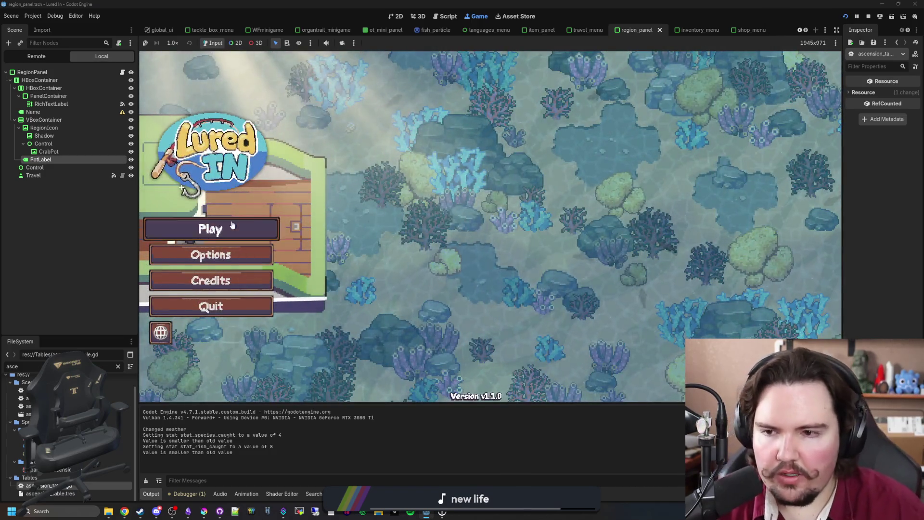
Step: Start the game, dismiss Welcome Back, and open and pan the Ascension skill tree
left_click(232, 226)
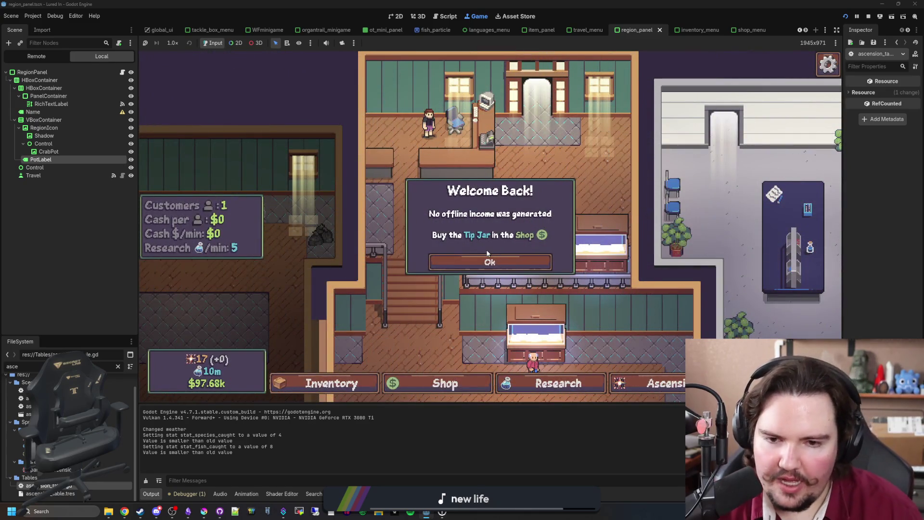
left_click(487, 257)
left_click(647, 383)
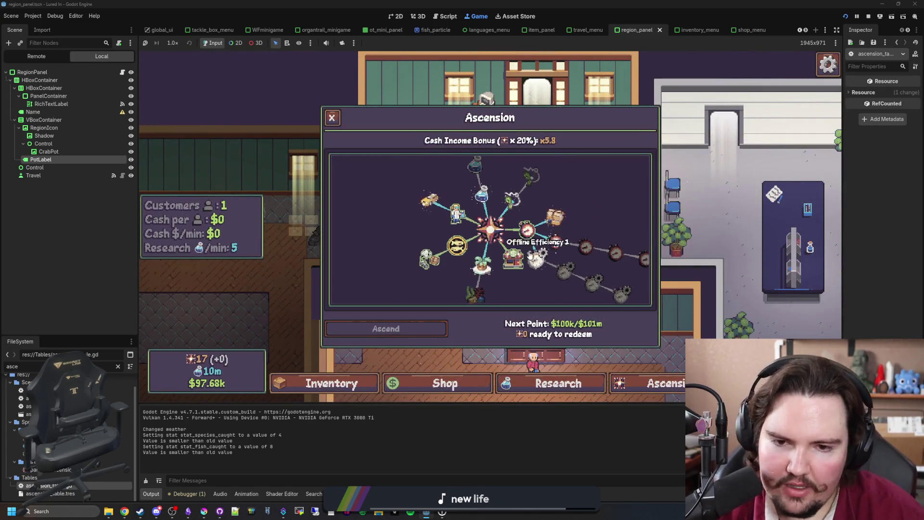
mouse_move(530, 255)
left_mouse_down()
mouse_move(447, 233)
mouse_move(474, 218)
mouse_move(510, 247)
left_mouse_up()
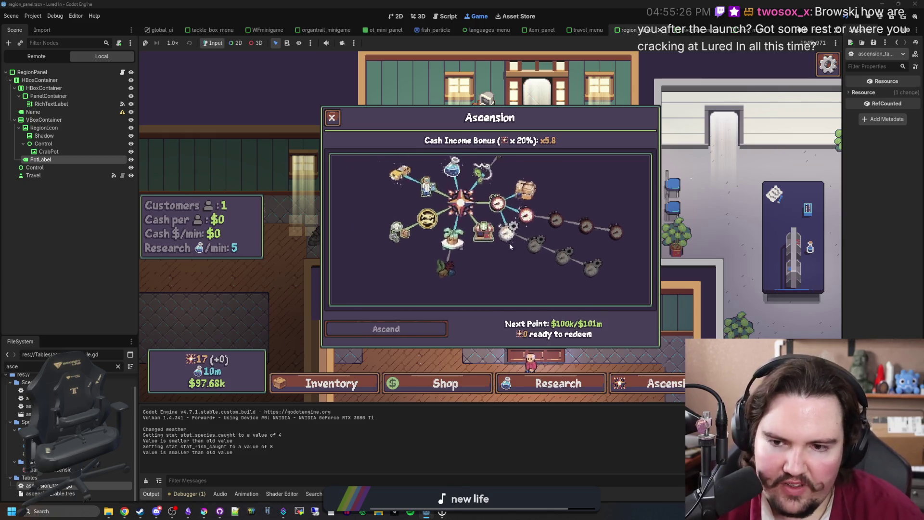
scroll(418, 262, "up", 2)
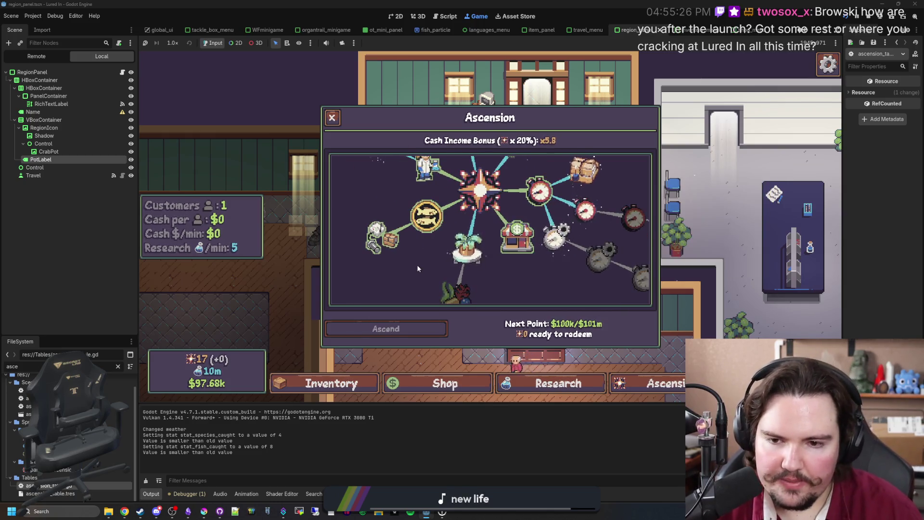
scroll(417, 268, "down", 2)
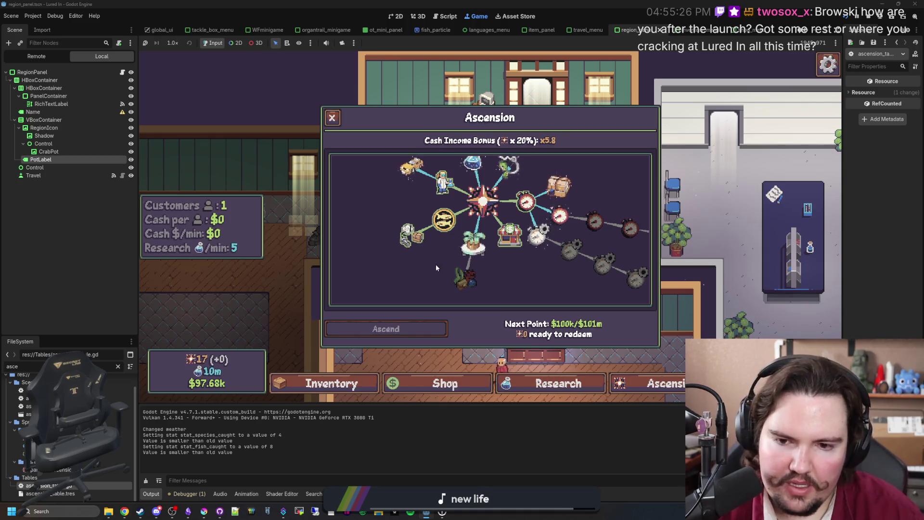
left_click_drag(437, 267, 437, 305)
Step: Inspect the Scientist ascension's details and the surrounding tree nodes
left_click(445, 235)
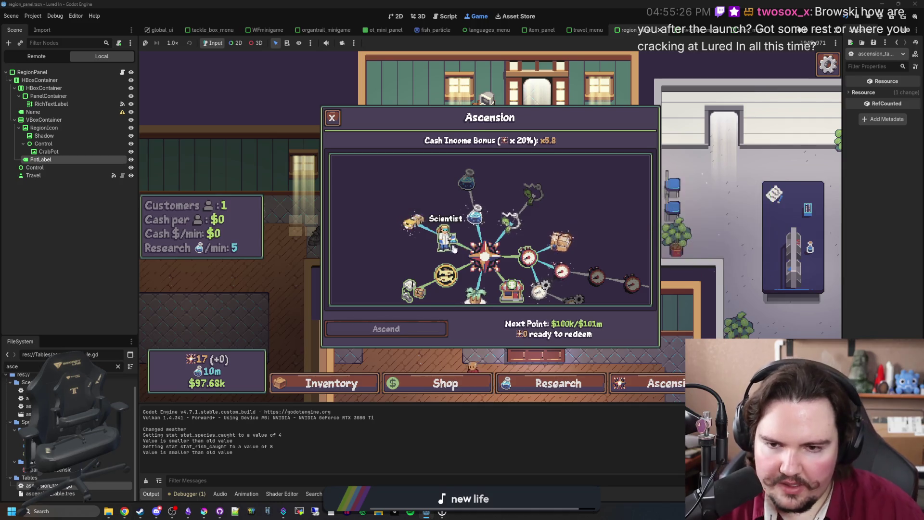
mouse_move(422, 232)
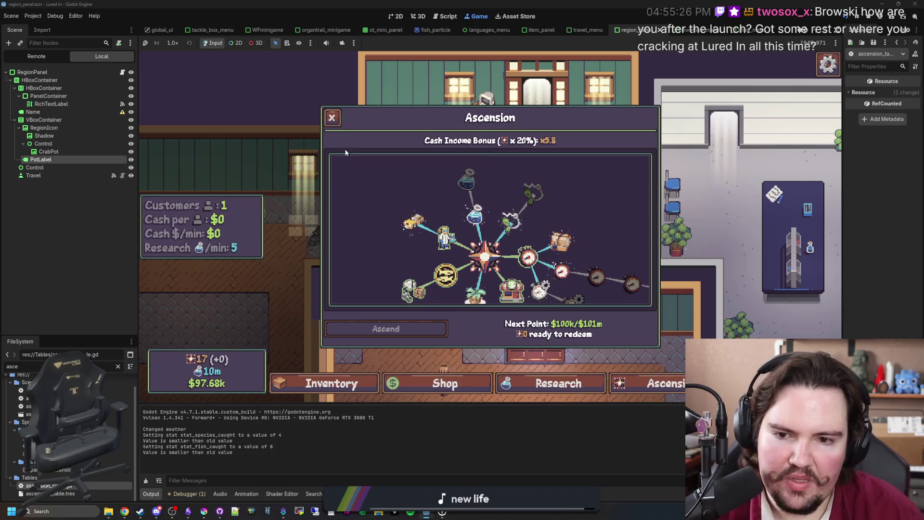
scroll(366, 206, "down", 2)
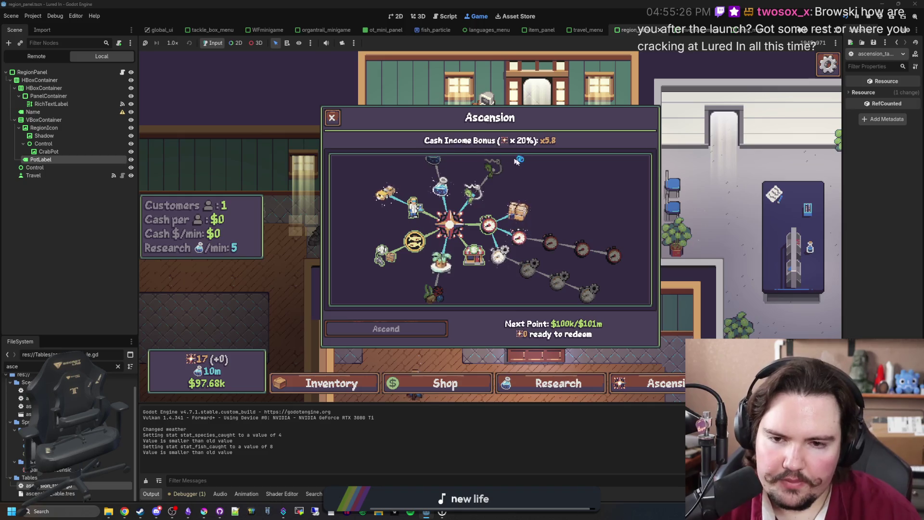
scroll(464, 255, "up", 2)
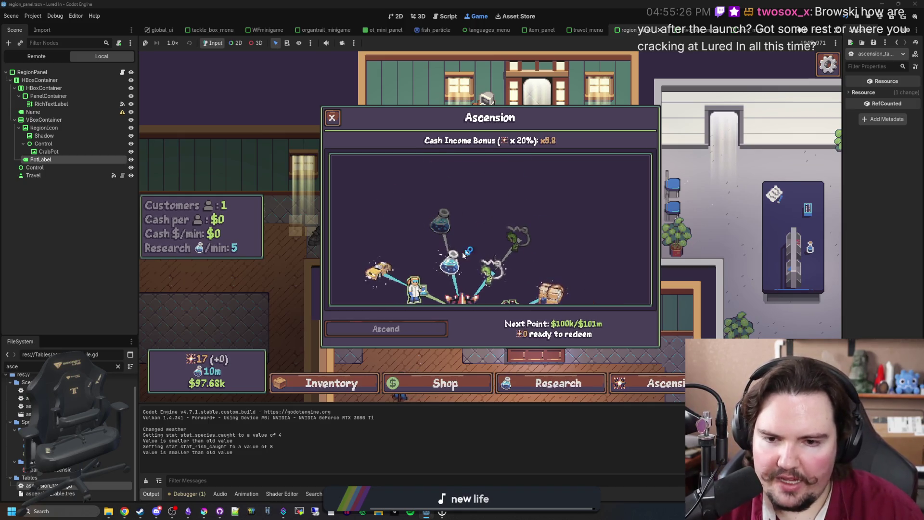
mouse_move(456, 254)
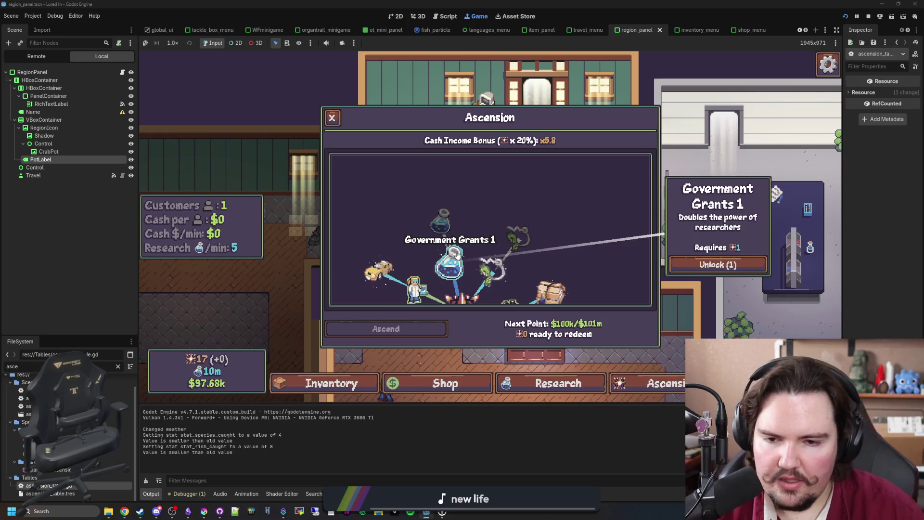
scroll(400, 252, "down", 2)
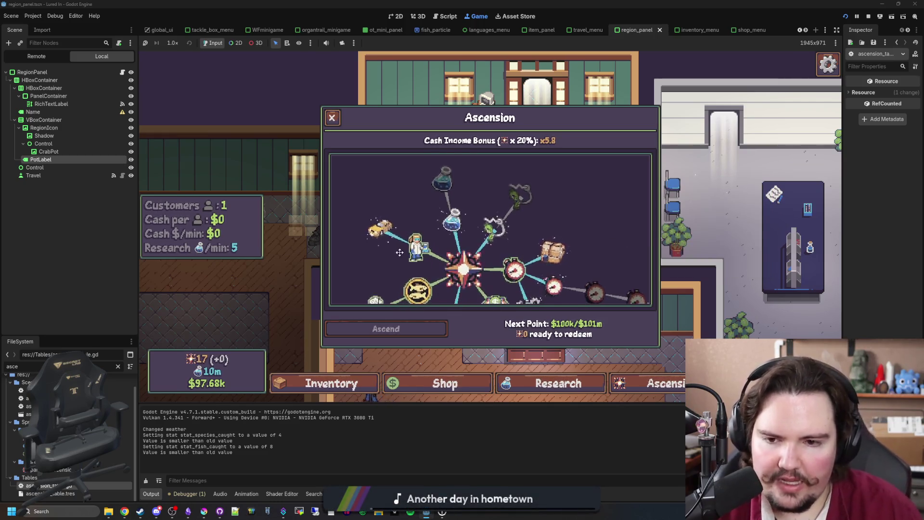
scroll(399, 253, "down", 3)
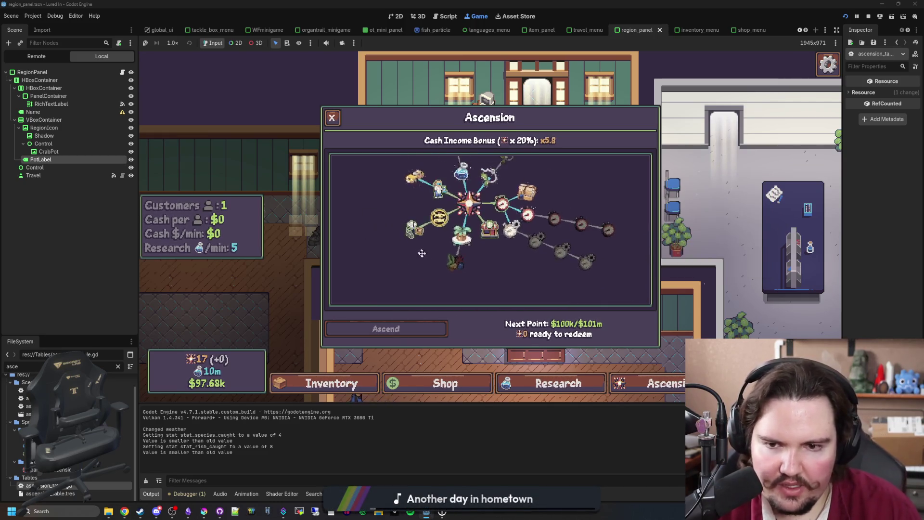
scroll(479, 269, "up", 1)
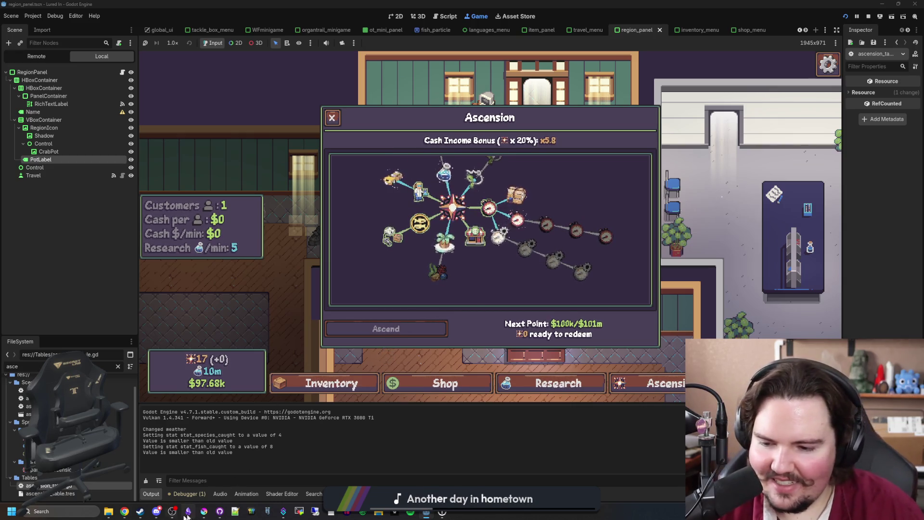
Step: Tick 'see pot fish current level' under 5 new ascension in the Lured In note
mouse_move(204, 511)
left_click(204, 481)
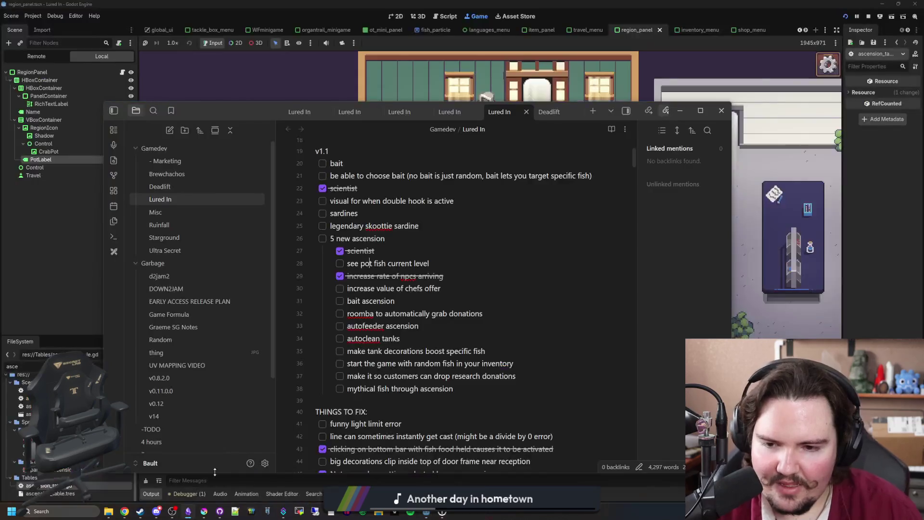
left_click(453, 277)
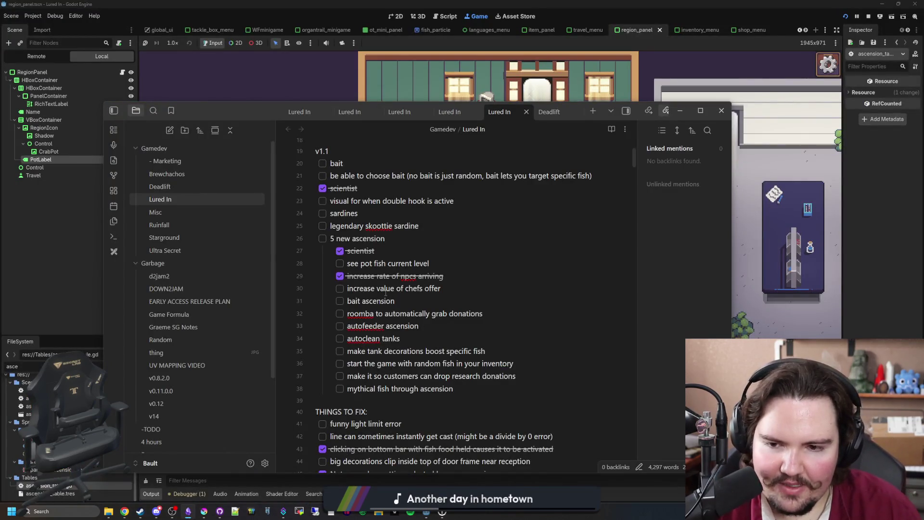
left_click(339, 263)
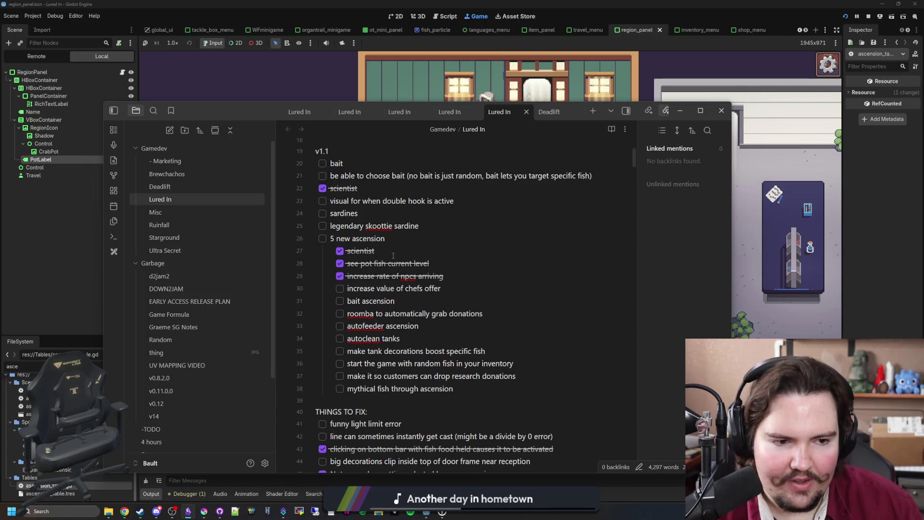
left_click(393, 255)
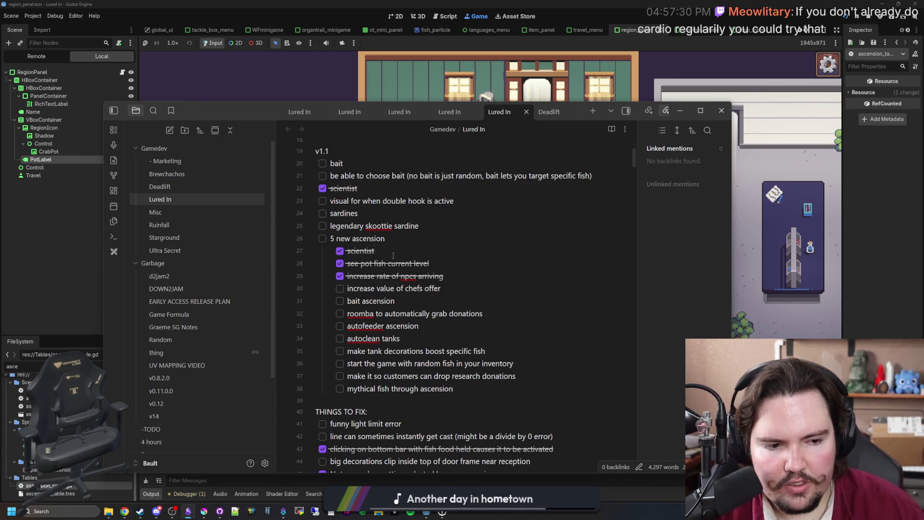
Step: Close the game's Ascension panel and open the Research tech tree, panning around it
left_click(405, 64)
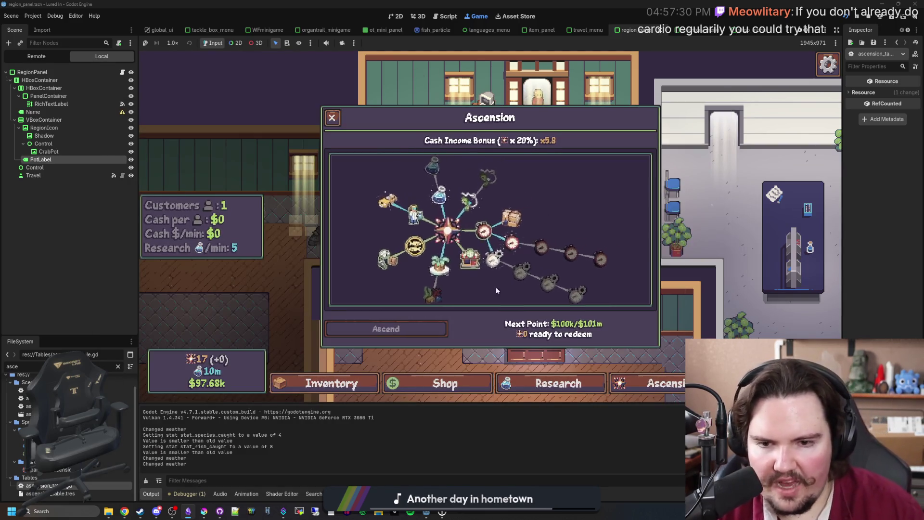
left_click(591, 384)
key("Escape")
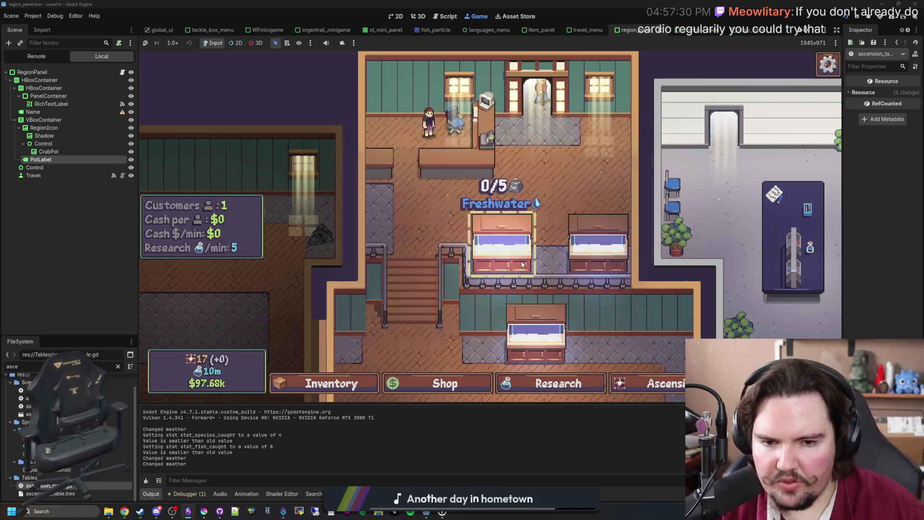
key("r")
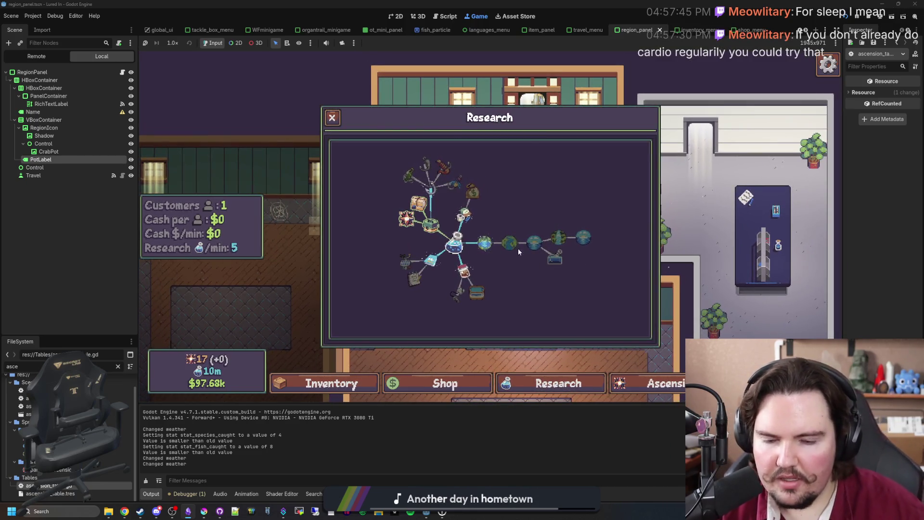
scroll(488, 278, "up", 2)
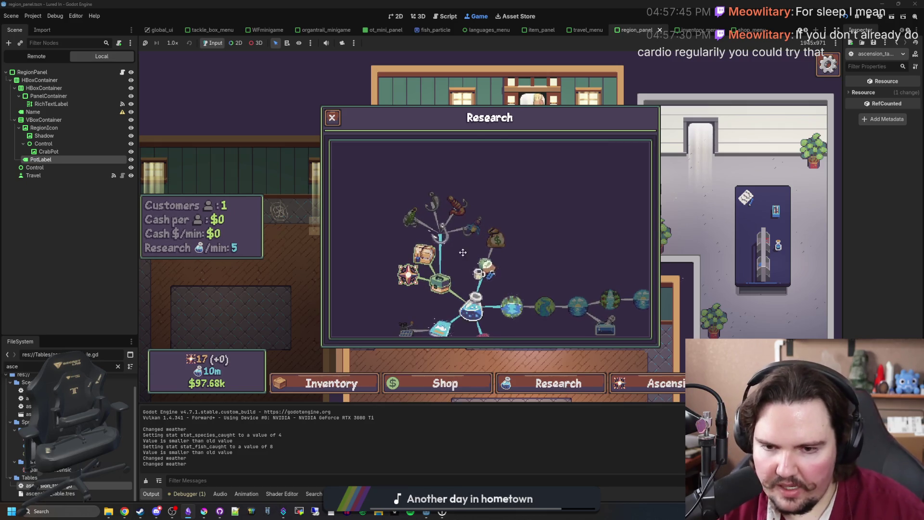
left_click_drag(462, 252, 471, 188)
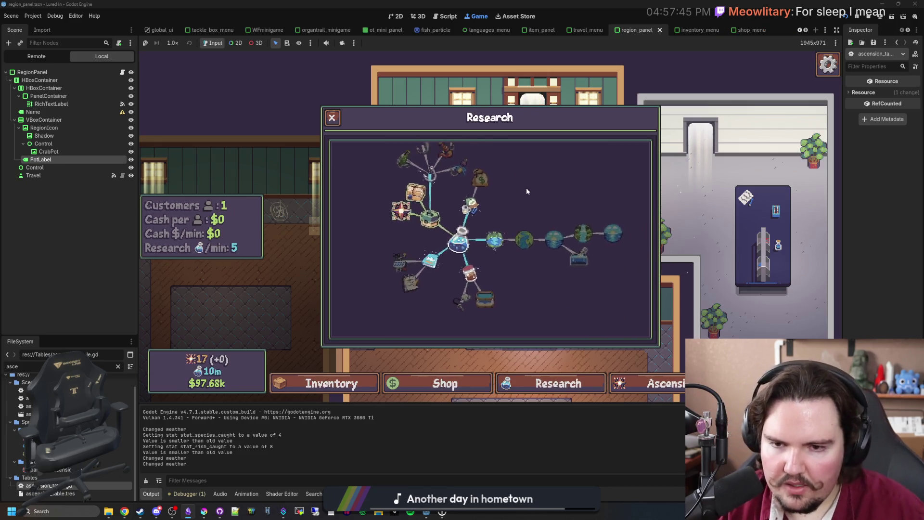
scroll(526, 190, "down", 1)
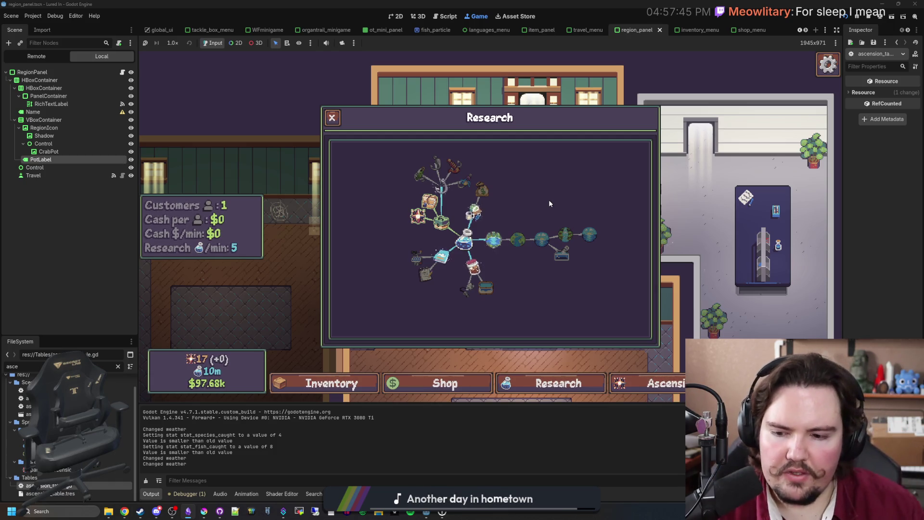
Step: Add a 'research' checklist item below 'legendary skoottie sardine' in the Lured In note
left_click(217, 481)
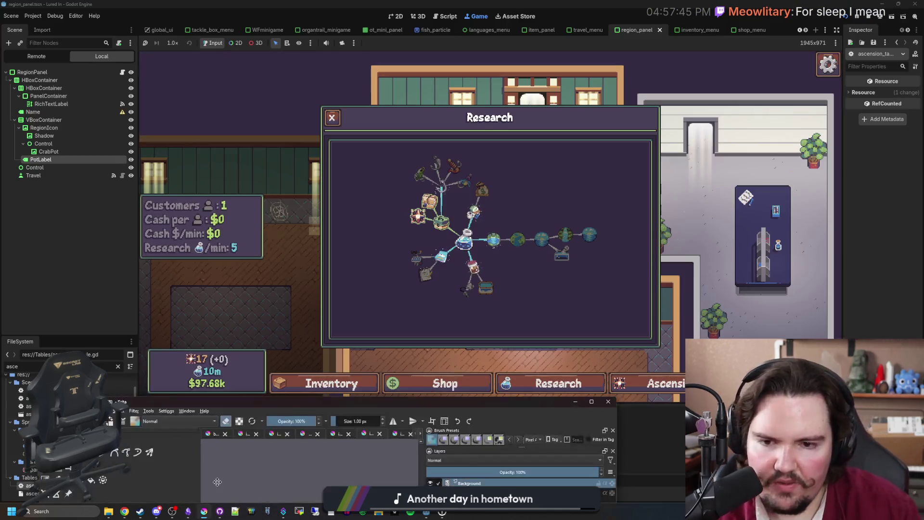
left_click(187, 511)
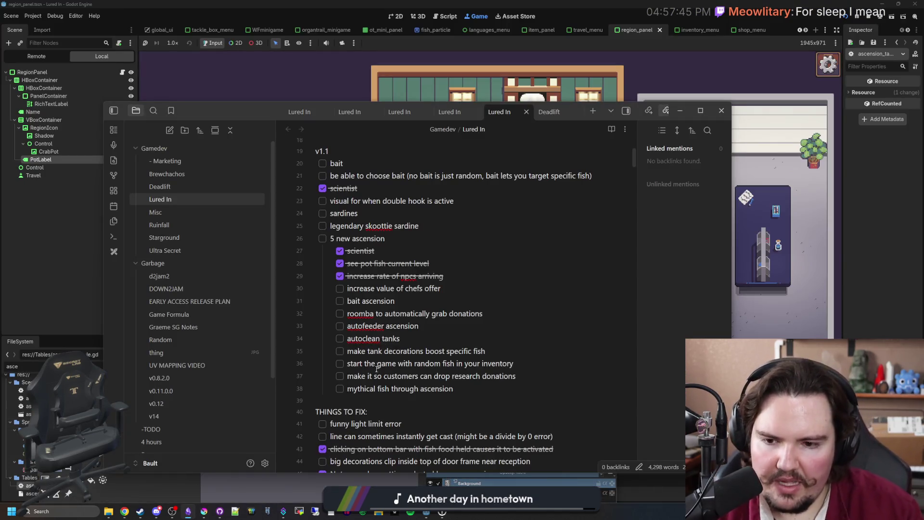
scroll(346, 375, "down", 3)
scroll(385, 289, "up", 2)
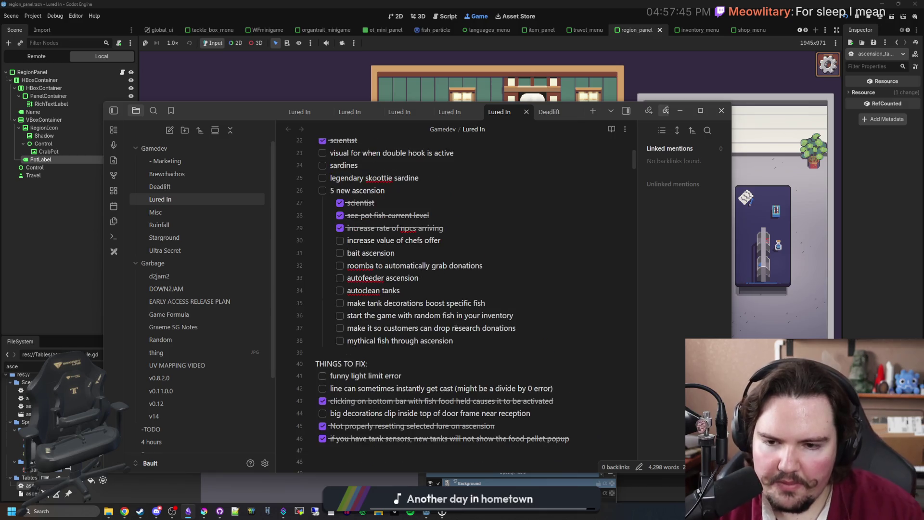
left_click(436, 180)
key("Return")
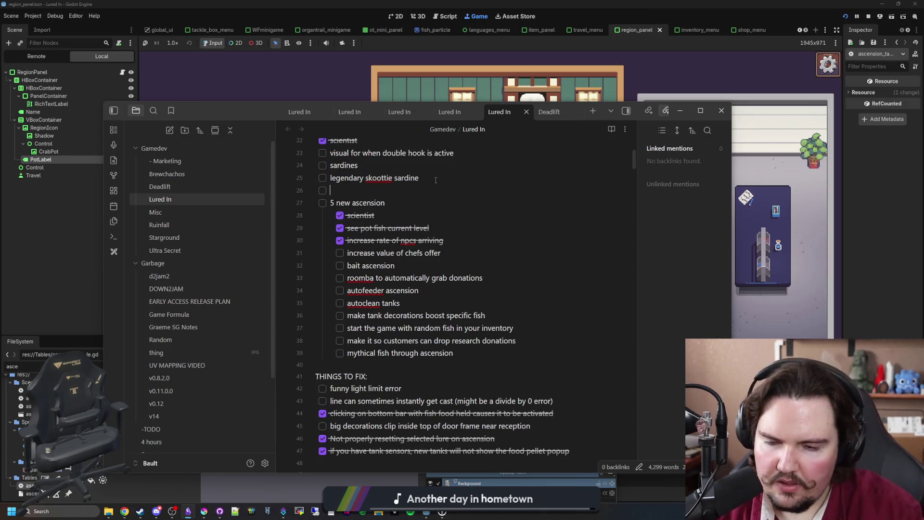
type("reseach")
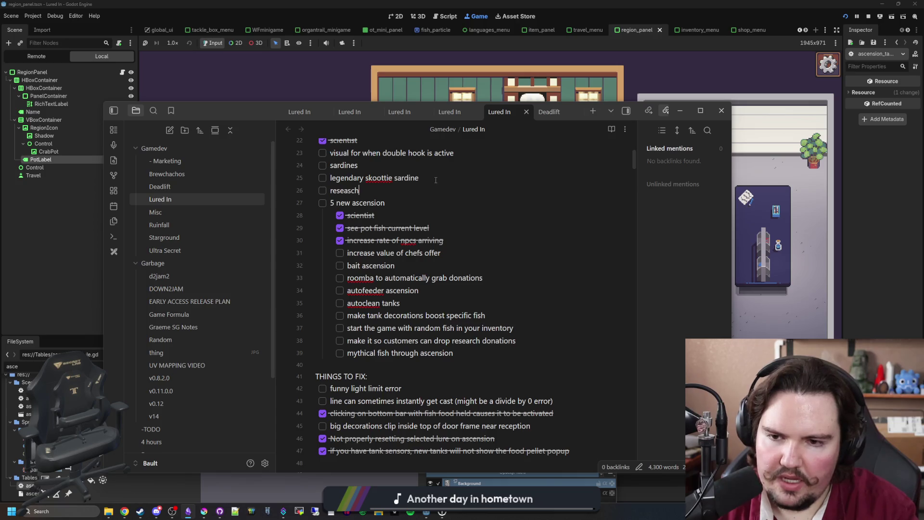
type("rch")
key("Return")
Step: Indent sub-tasks 'lure to give you a little bit of cash on catch' and 'lure to catch more fish'
key("Tab")
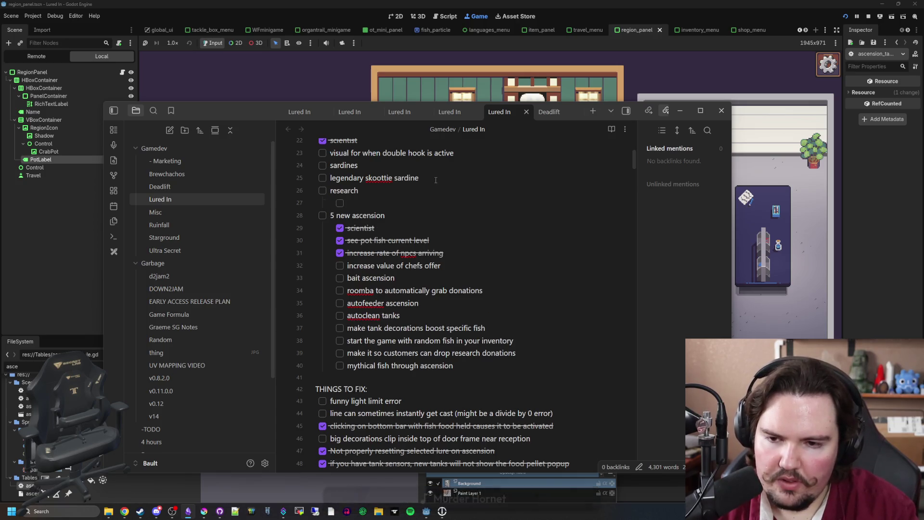
type("lure to ")
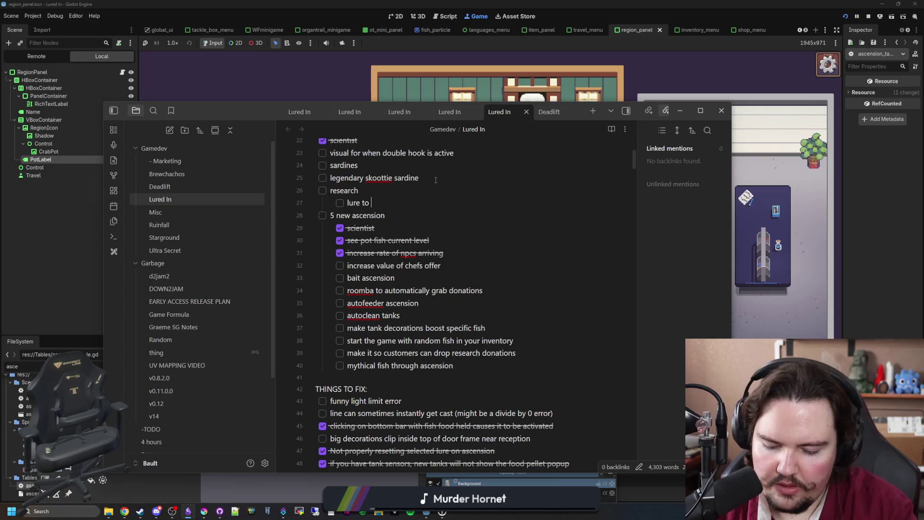
type("give you a little bit o")
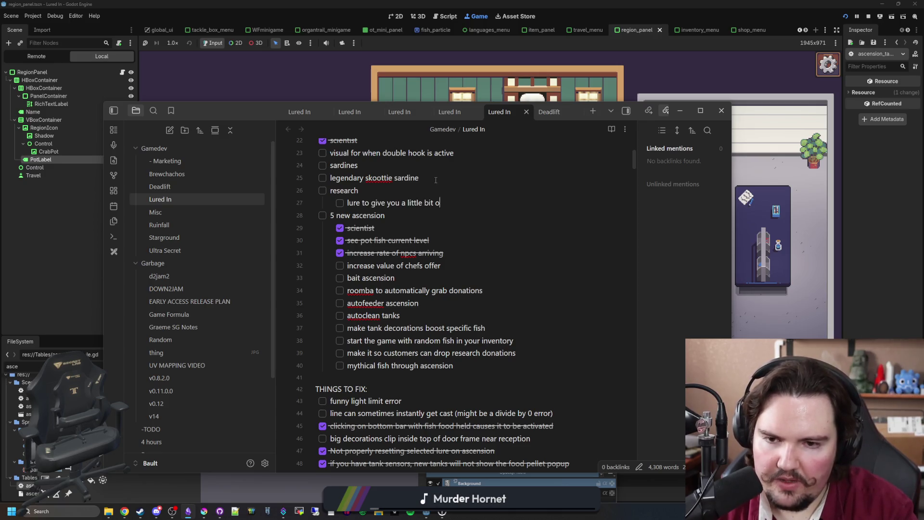
type("f cash on catch")
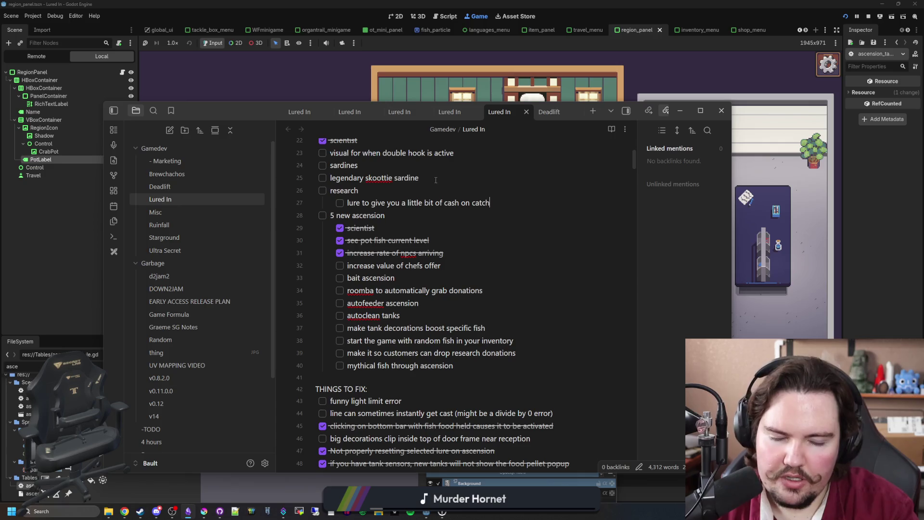
key("Return")
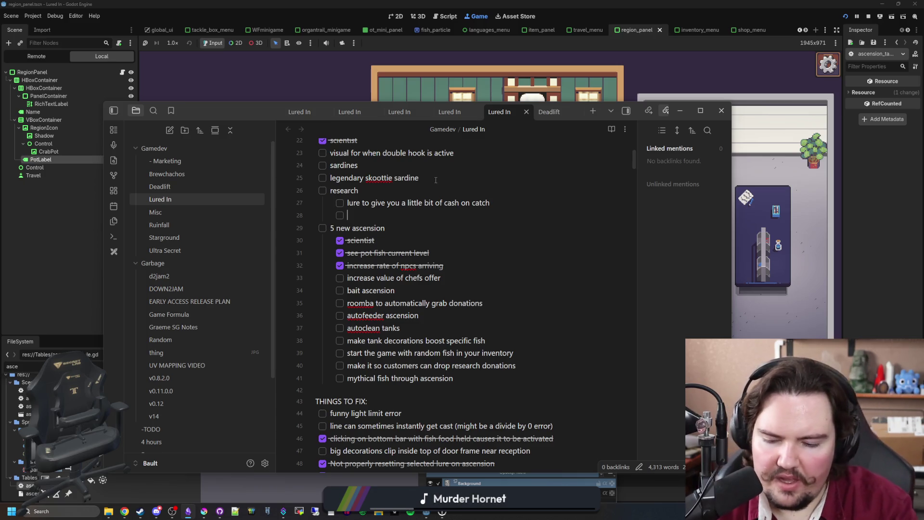
type("lure to c")
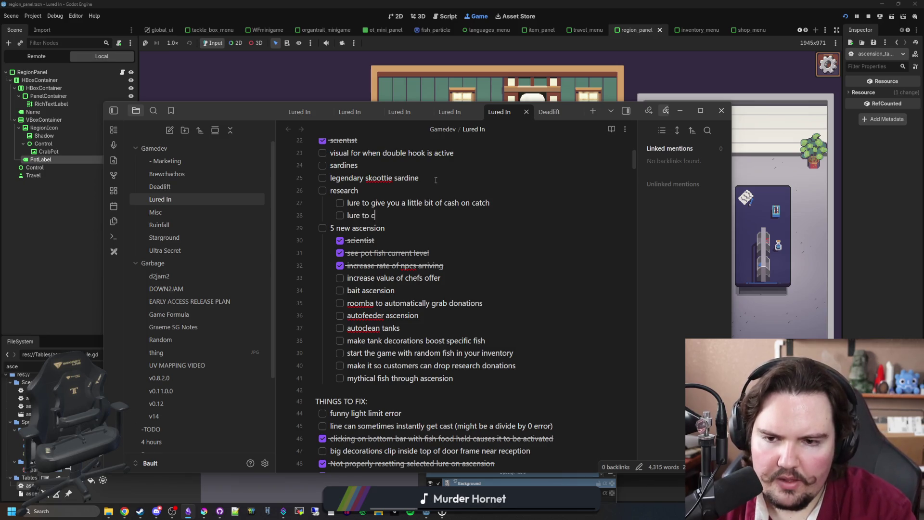
type("atch more fish")
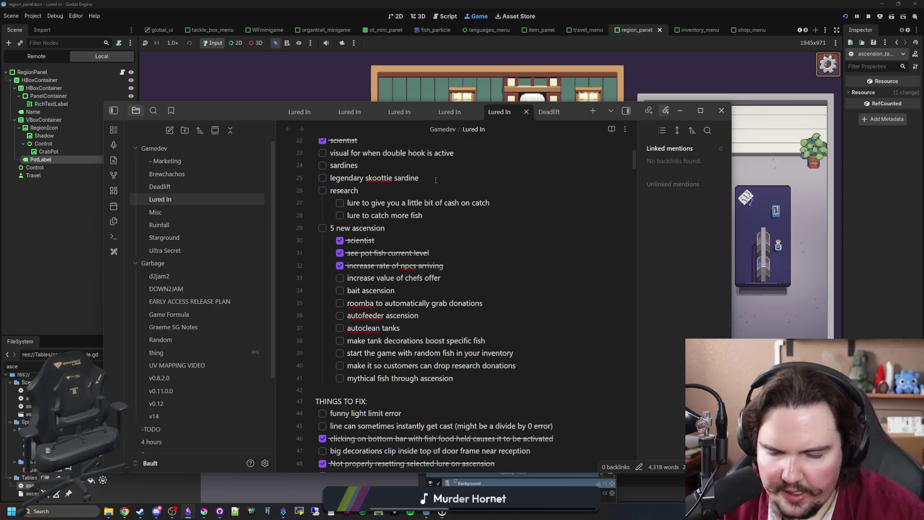
Step: Open the Lured In Steam page and show its most recent reviews in all languages
key("alt+Tab")
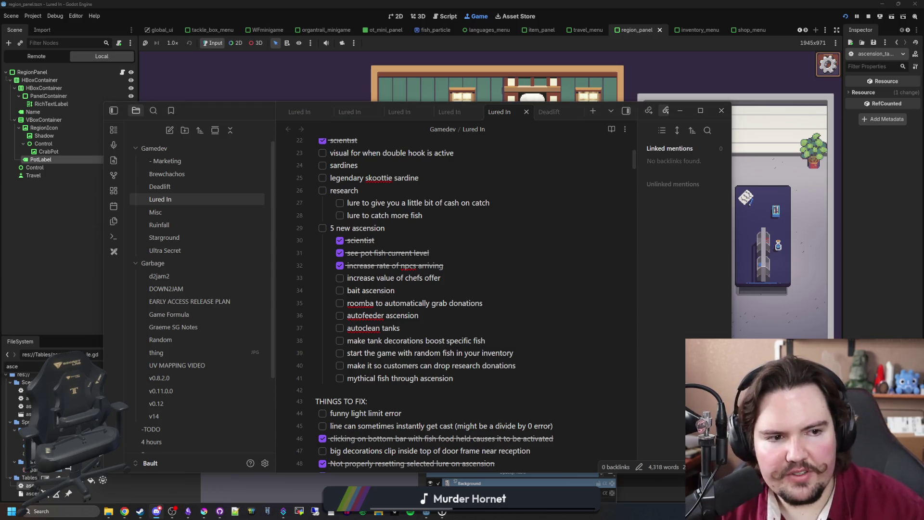
key("alt+Tab")
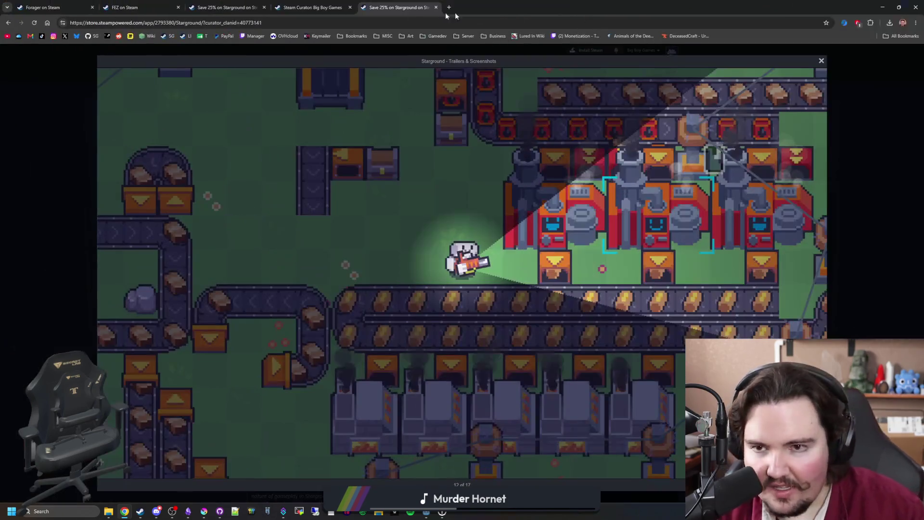
left_click(142, 5)
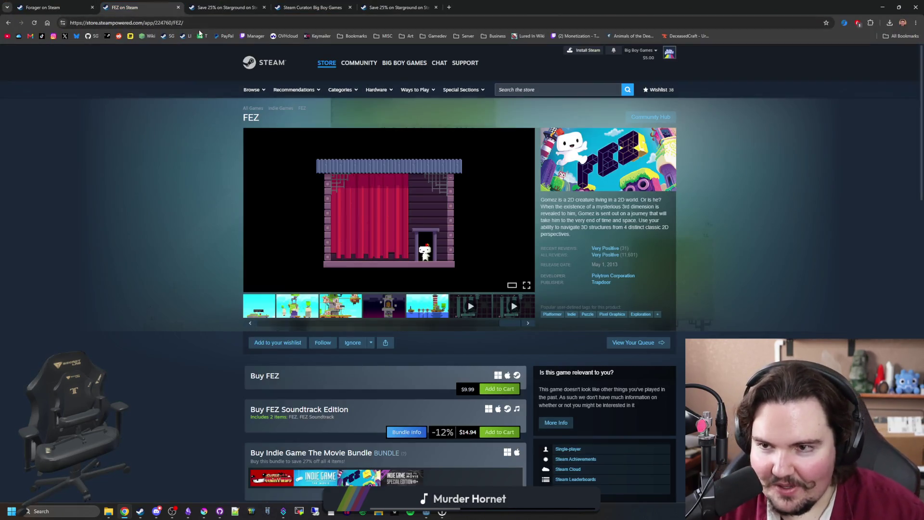
left_click(187, 35)
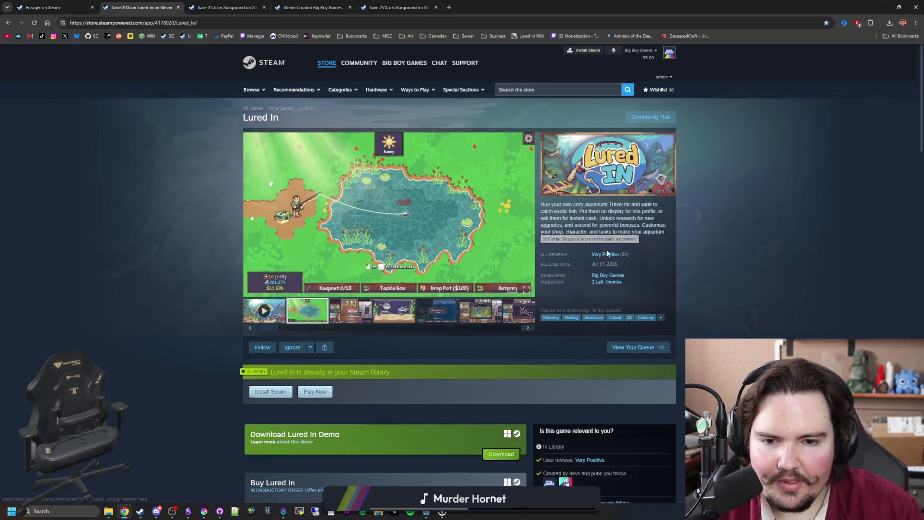
scroll(587, 269, "down", 20)
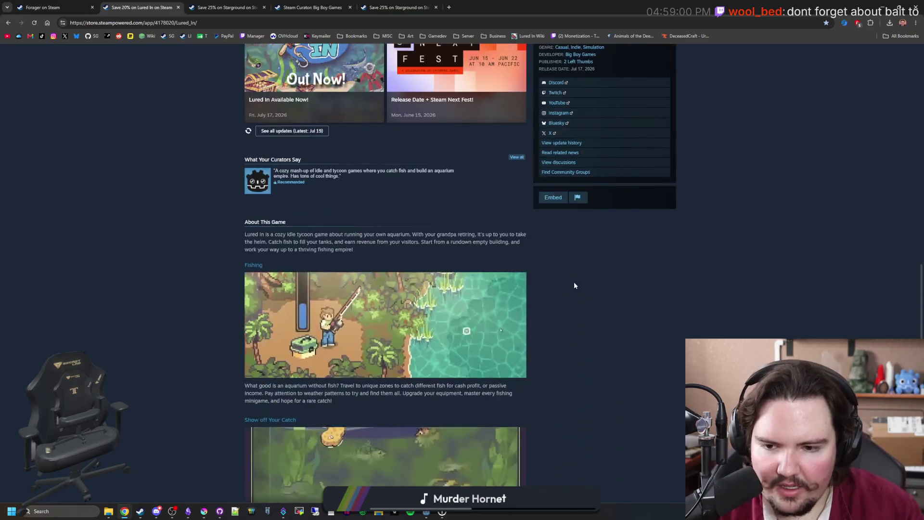
scroll(574, 285, "down", 15)
mouse_move(453, 350)
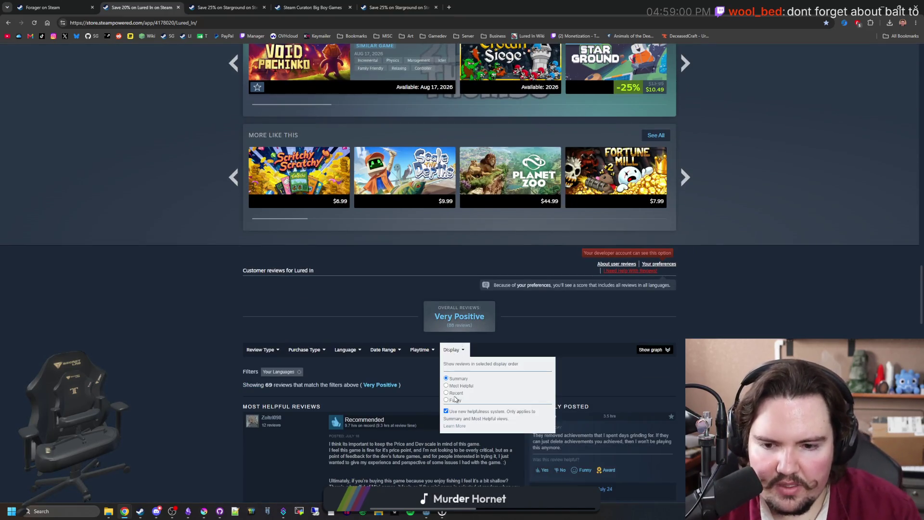
left_click(455, 392)
scroll(218, 340, "down", 3)
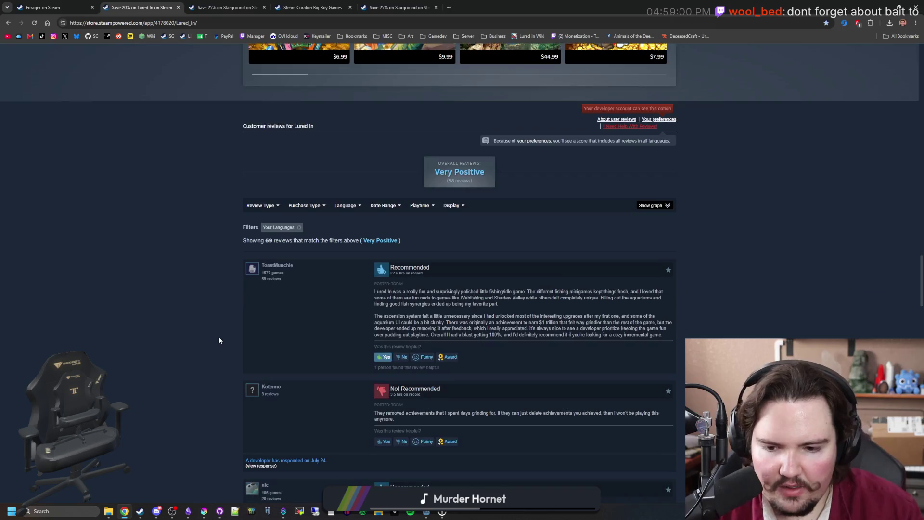
left_click(300, 228)
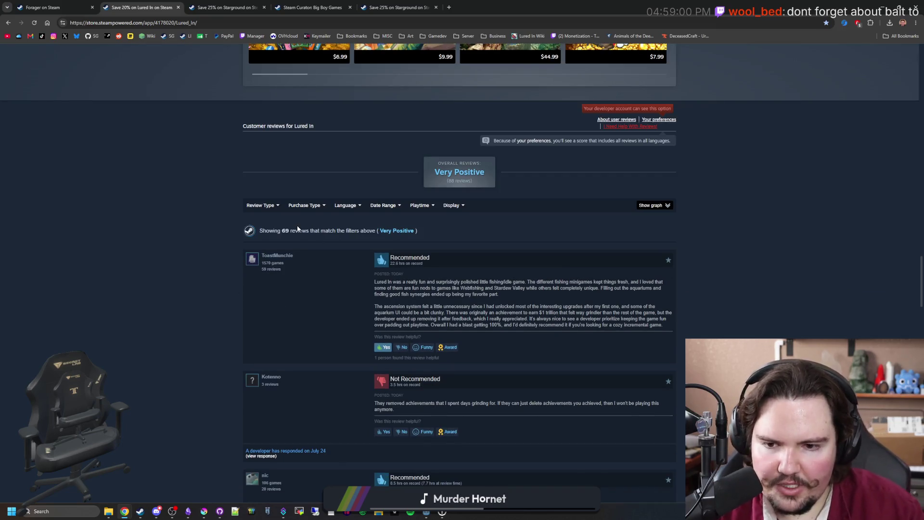
Step: Read through the recent reviews, then return to the Obsidian note at the donations item
scroll(389, 223, "down", 2)
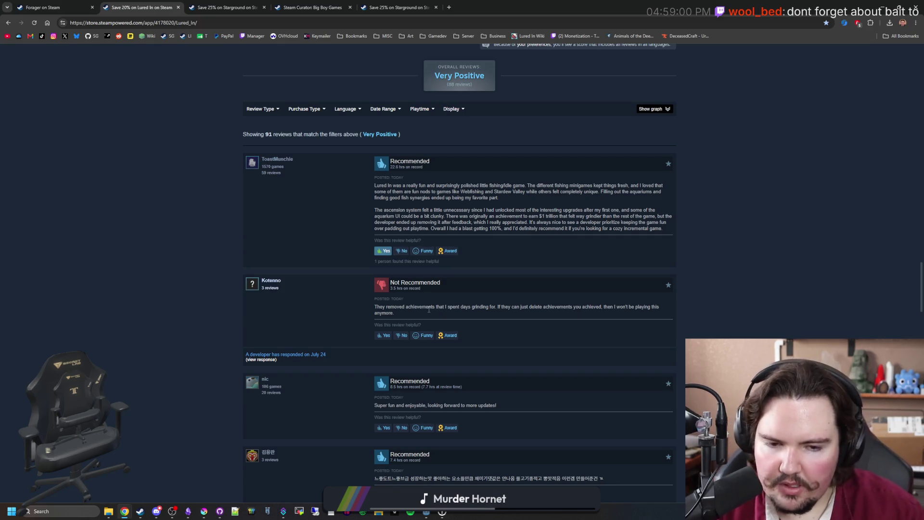
left_click_drag(492, 304, 573, 327)
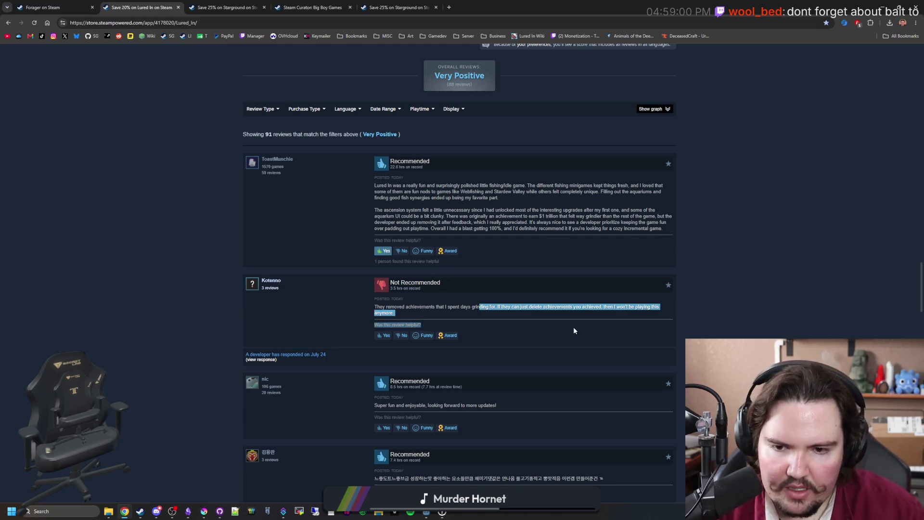
left_click(573, 326)
scroll(321, 315, "down", 3)
scroll(321, 314, "down", 5)
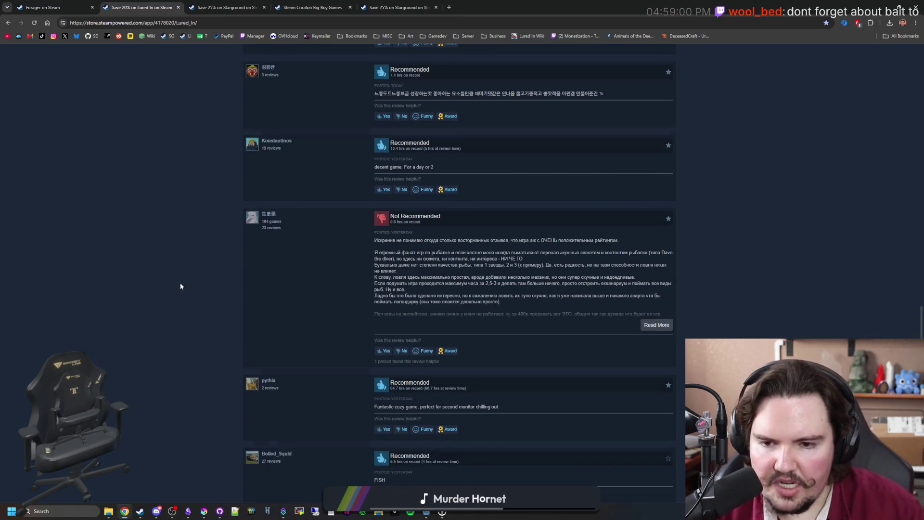
scroll(182, 286, "down", 7)
scroll(308, 280, "down", 6)
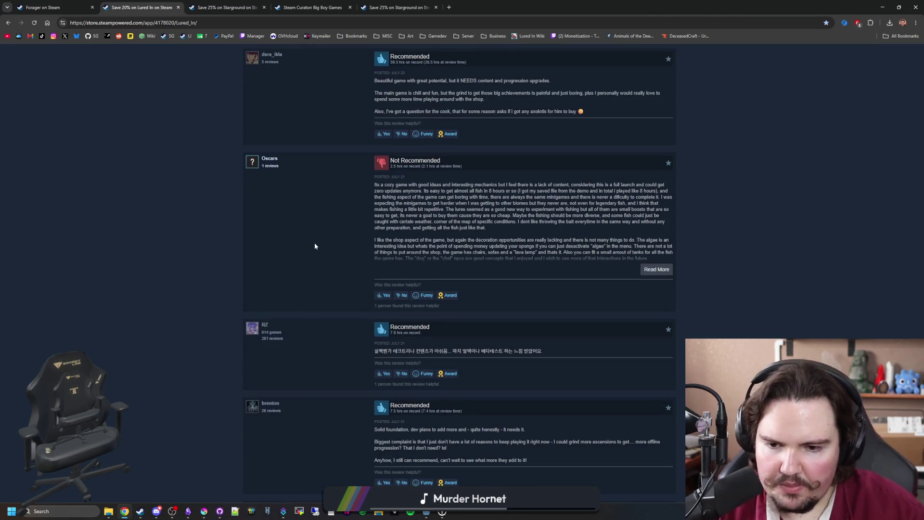
scroll(273, 265, "down", 10)
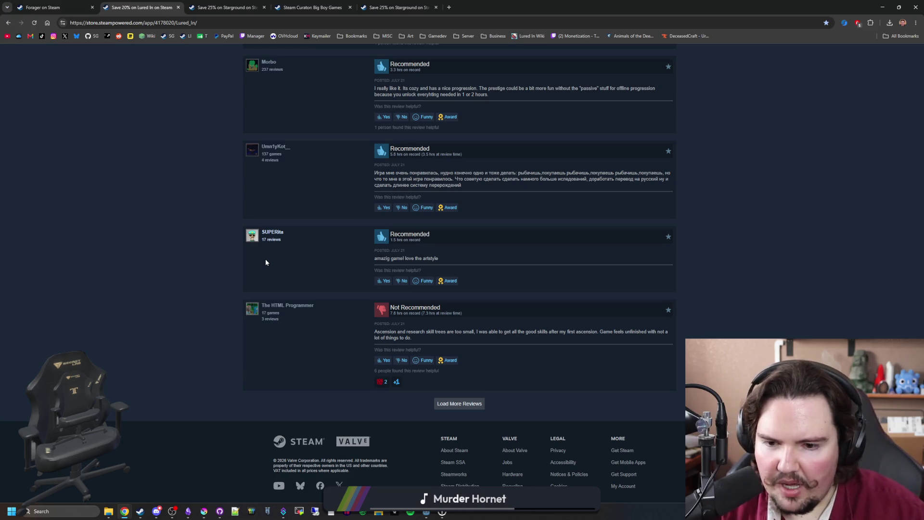
scroll(265, 262, "up", 20)
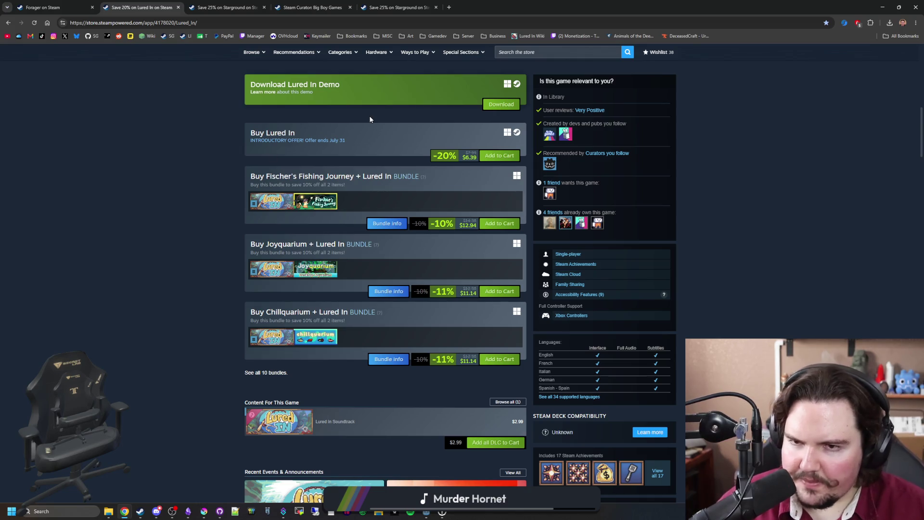
key("alt+Tab")
left_click(537, 300)
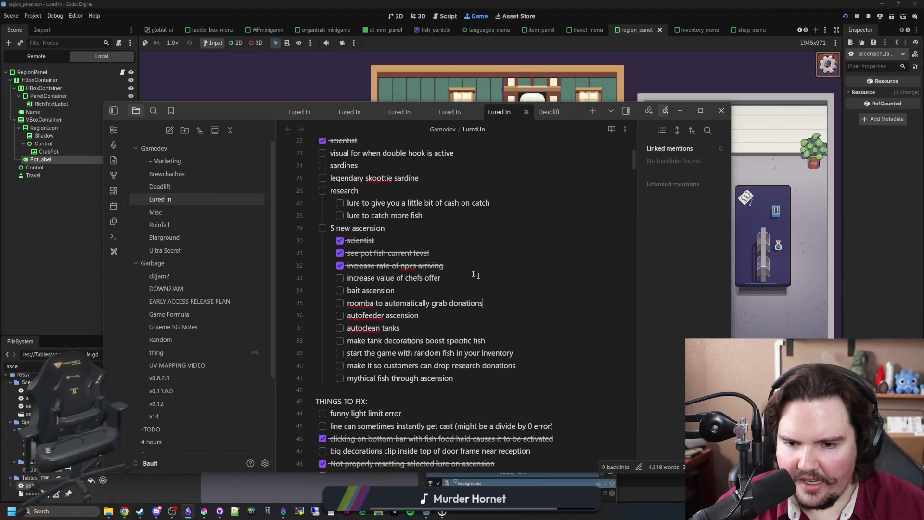